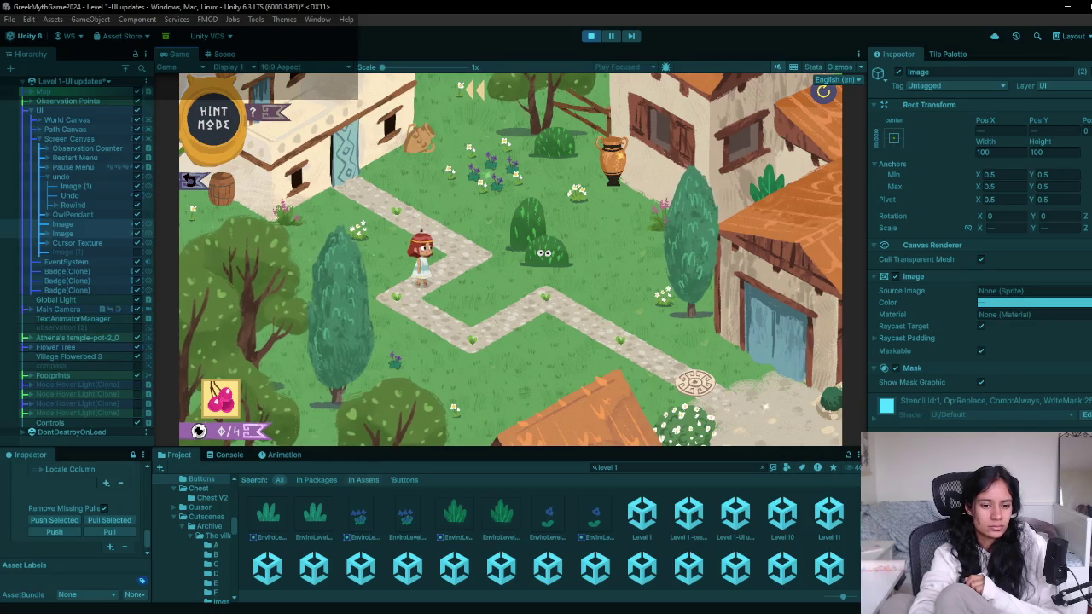
Switch to Chrome and search Google for 'tooltips in games 2d' in a new tab
mouse_move(333, 605)
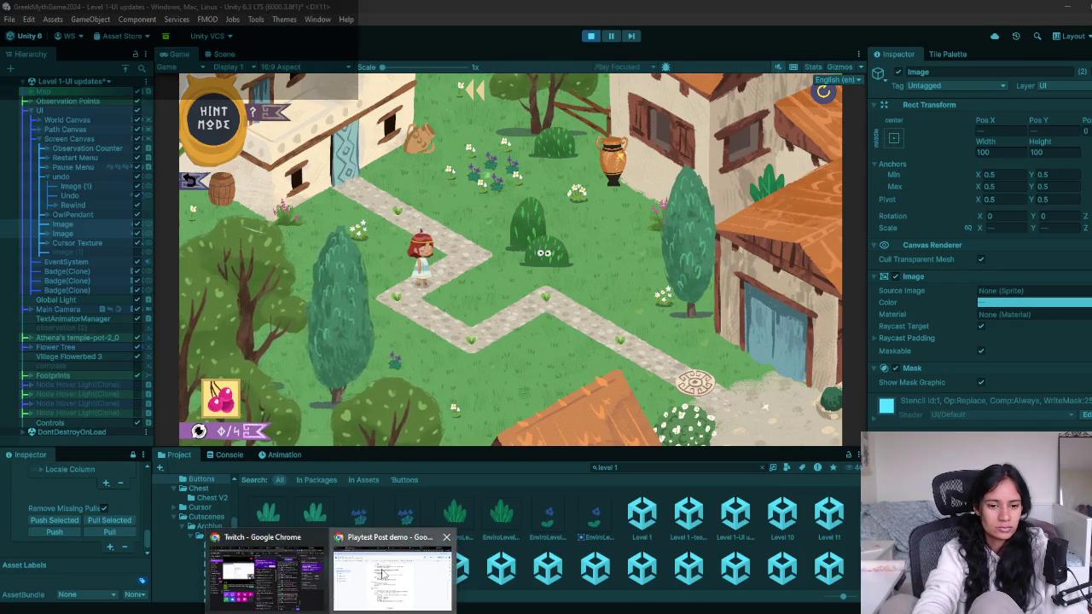
left_click(390, 573)
key("ctrl+t")
type("tooltips in games ")
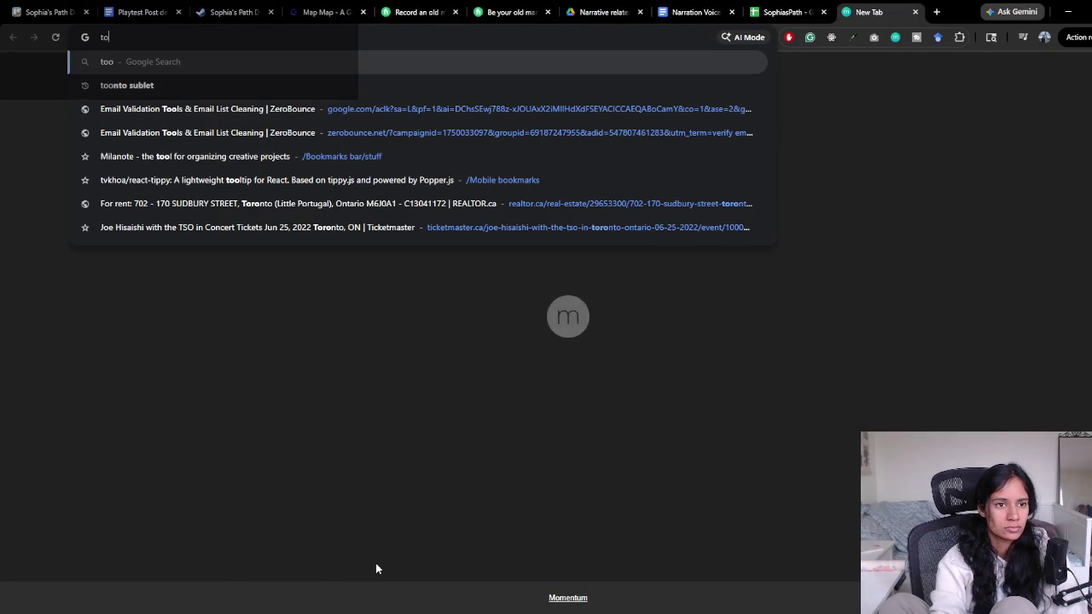
type("2d")
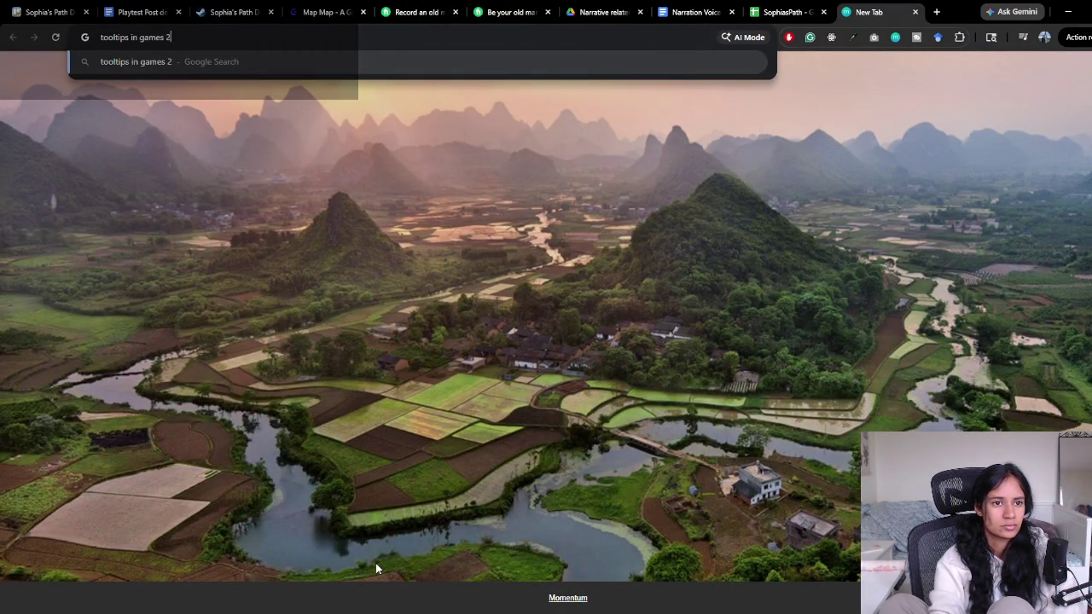
key("Return")
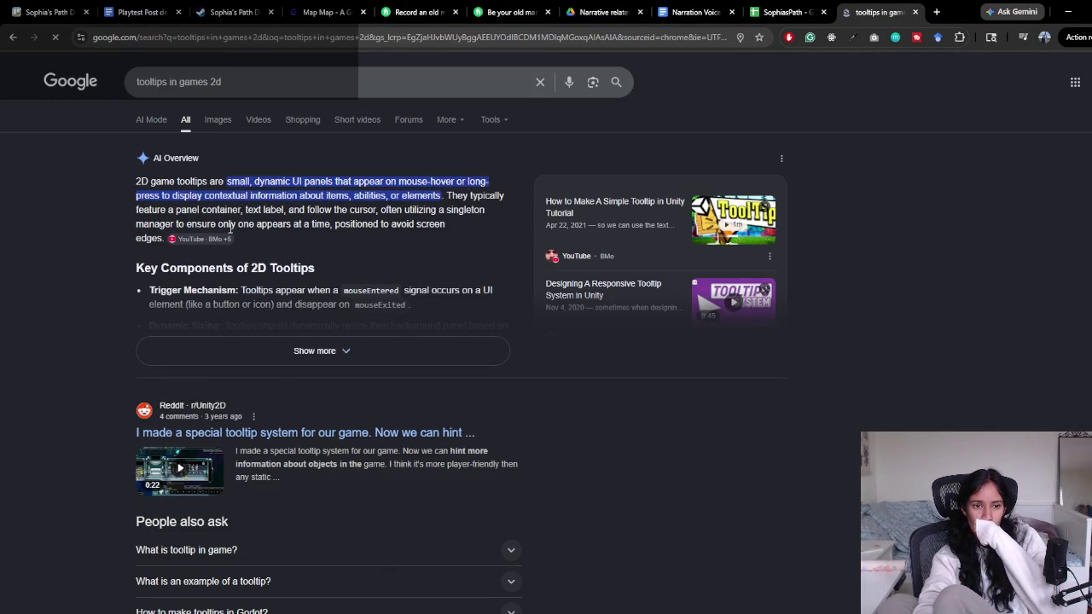
Preview several Google Images tooltip examples, including the Reddit and Nitocris' Inventory ones, then close the tab
left_click(219, 124)
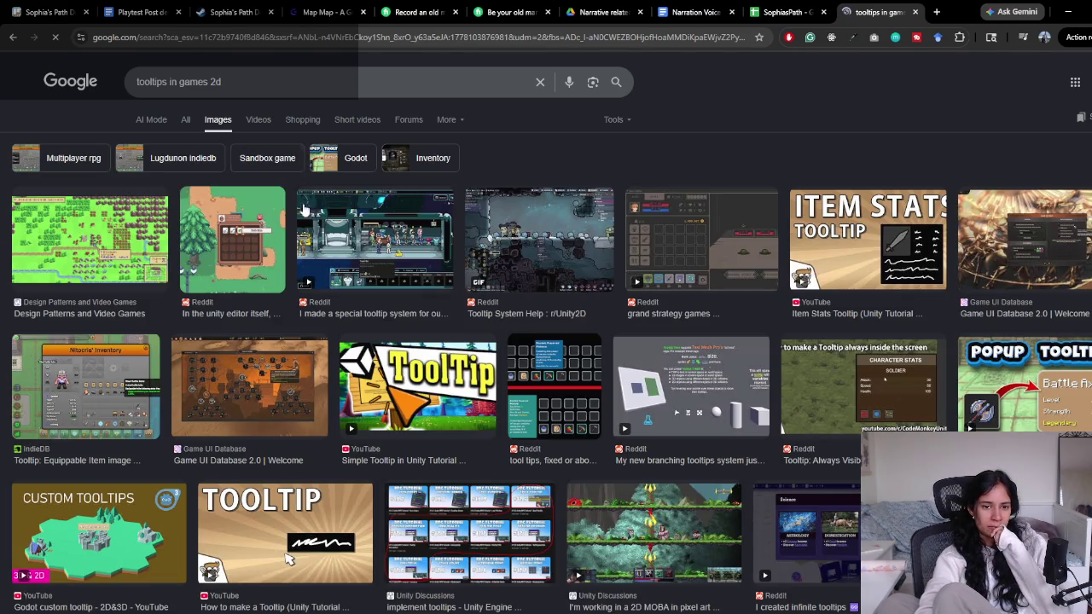
left_click(267, 260)
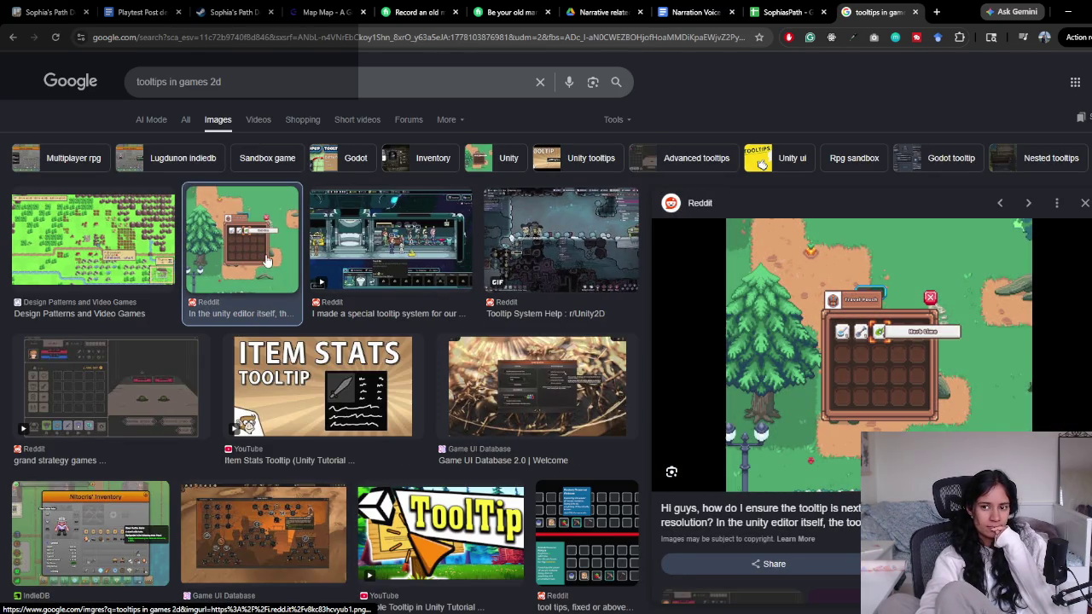
left_click(122, 252)
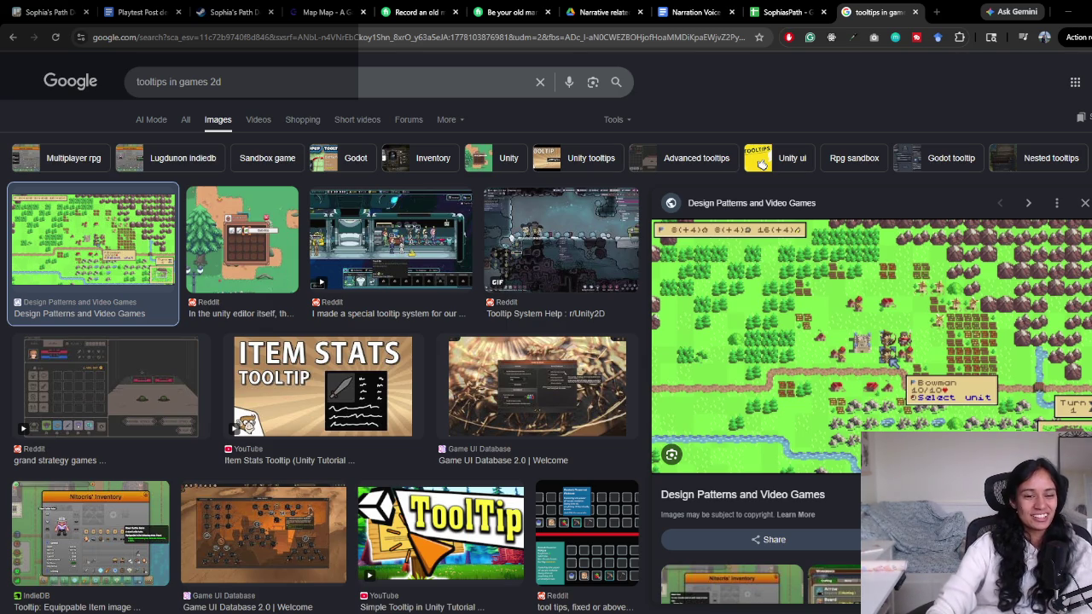
left_click(400, 239)
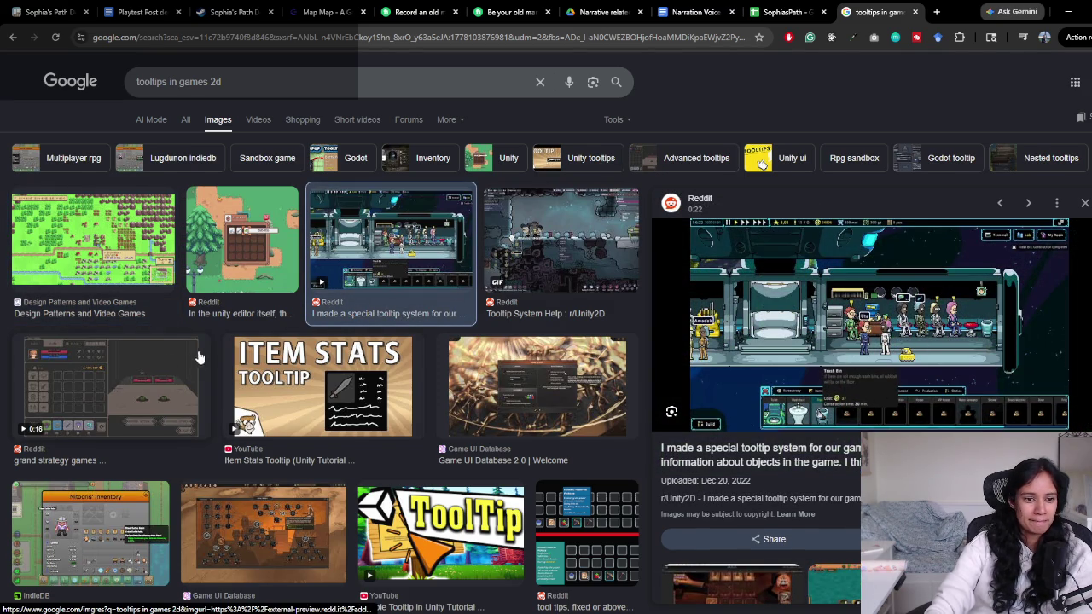
scroll(170, 367, "down", 2)
left_click(104, 418)
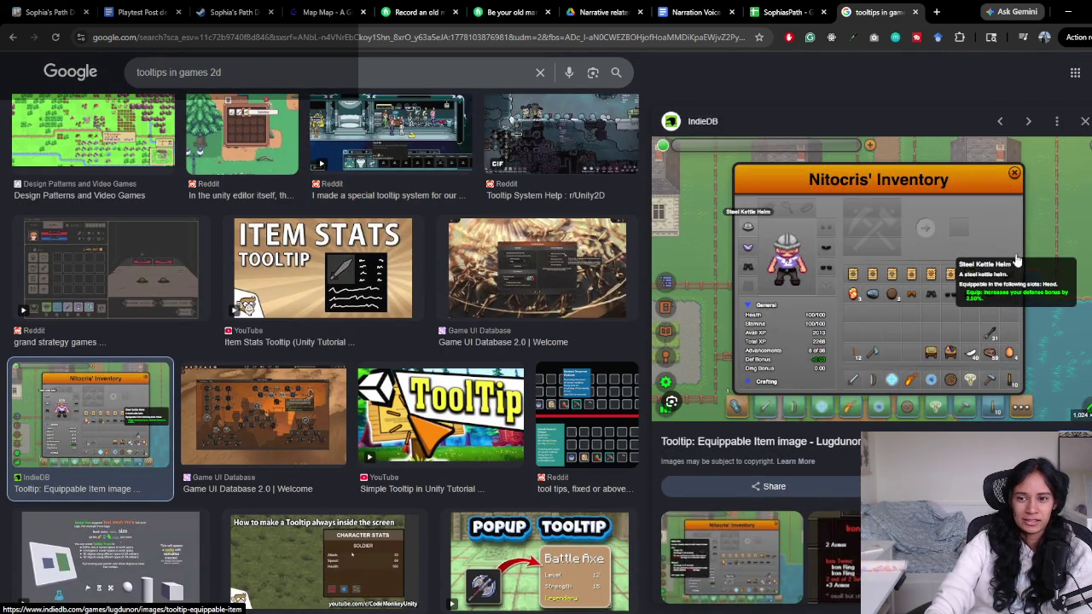
left_click(915, 12)
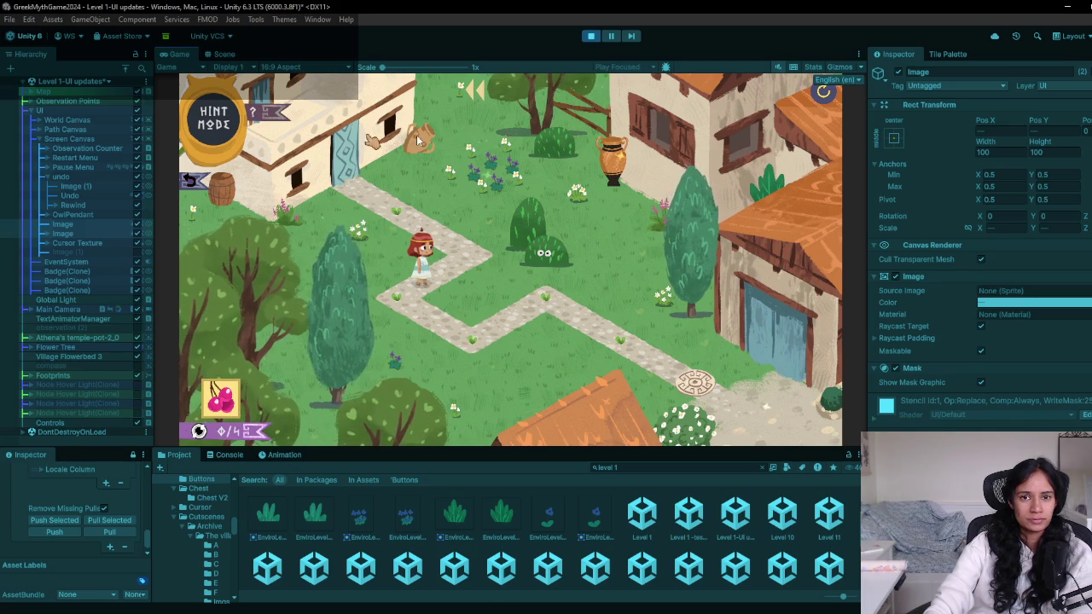
Stop Play mode and bring up the creation menu on Cursor under Cursor Texture
left_click(592, 36)
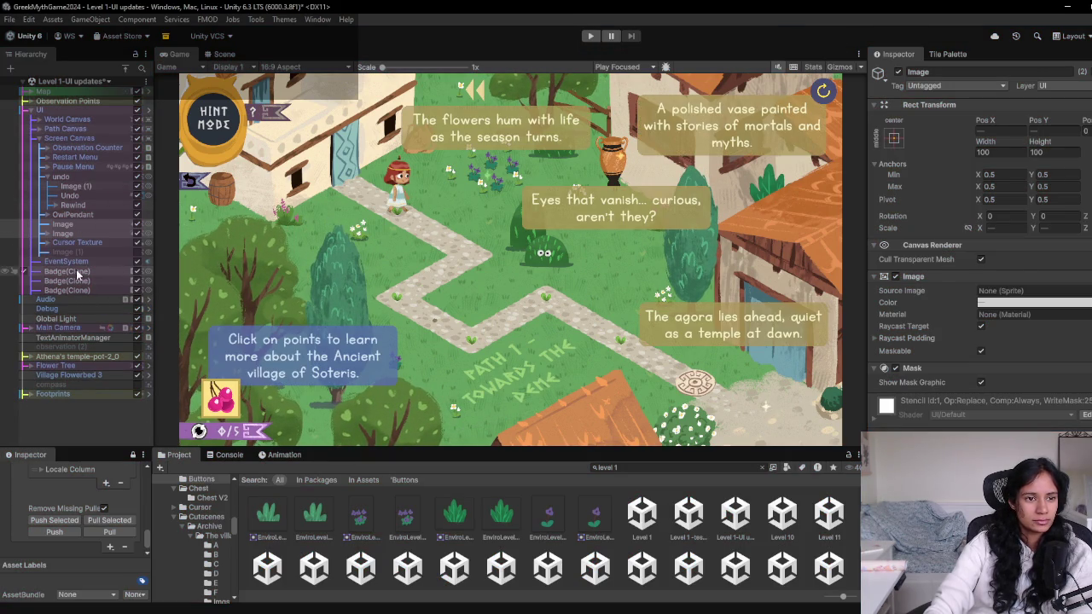
left_click(63, 224)
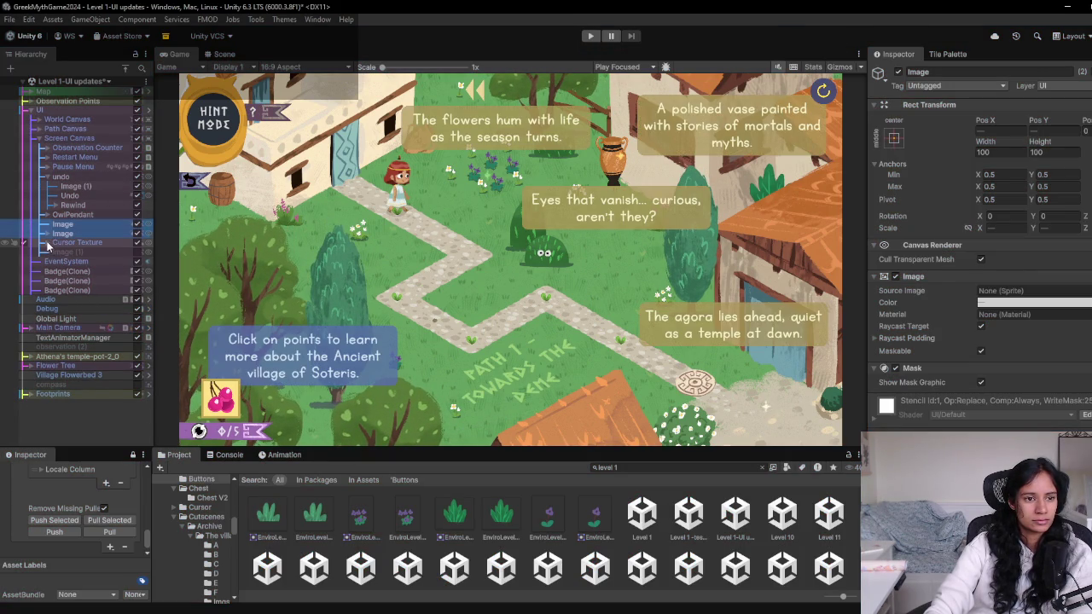
left_click(48, 242)
left_click(81, 242)
left_click(58, 253)
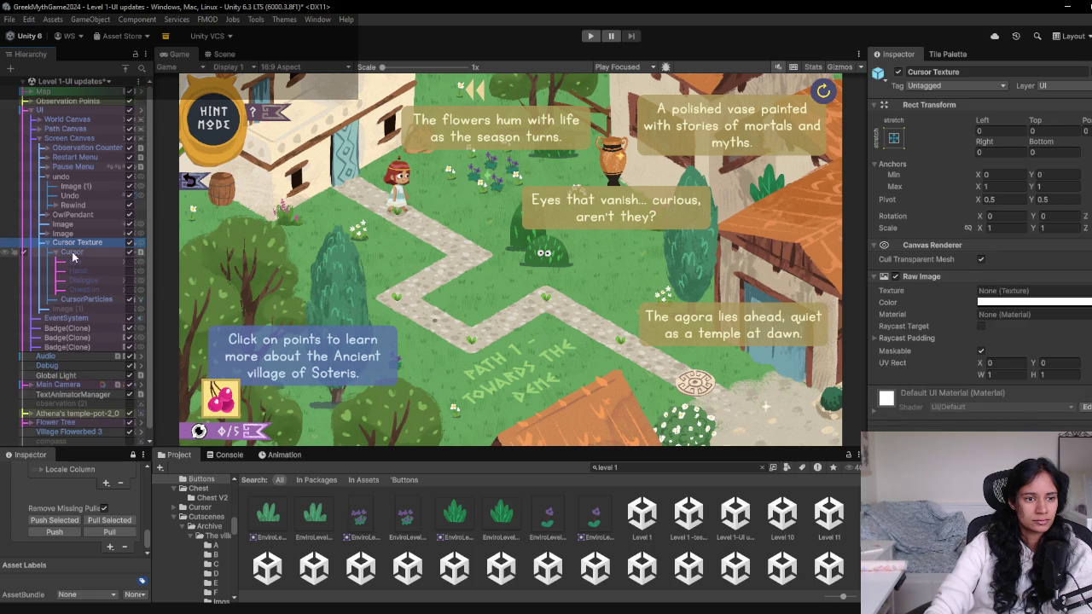
left_click(79, 254)
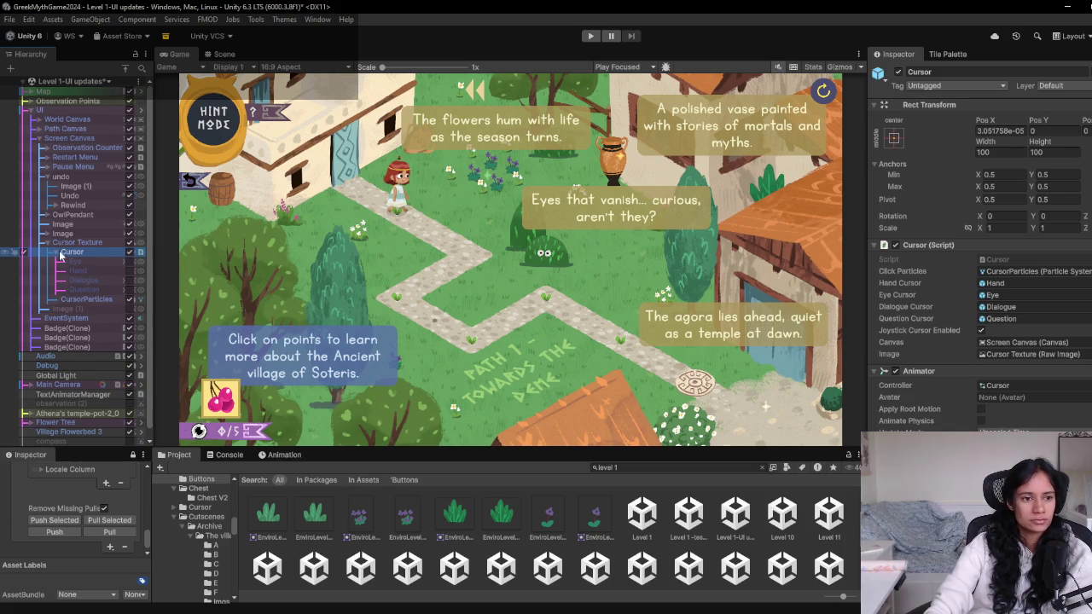
right_click(73, 252)
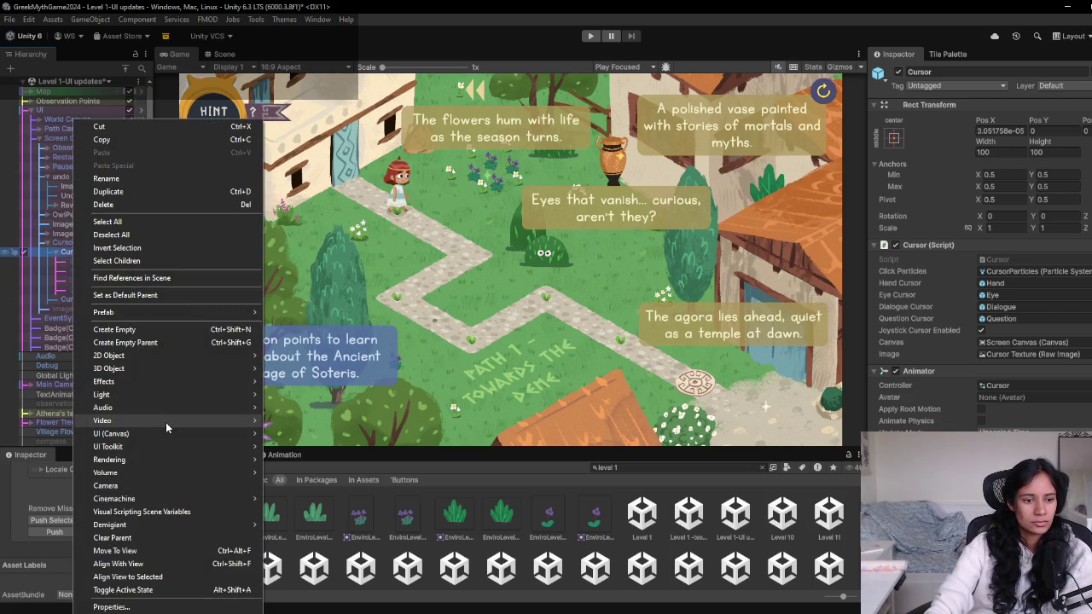
mouse_move(166, 420)
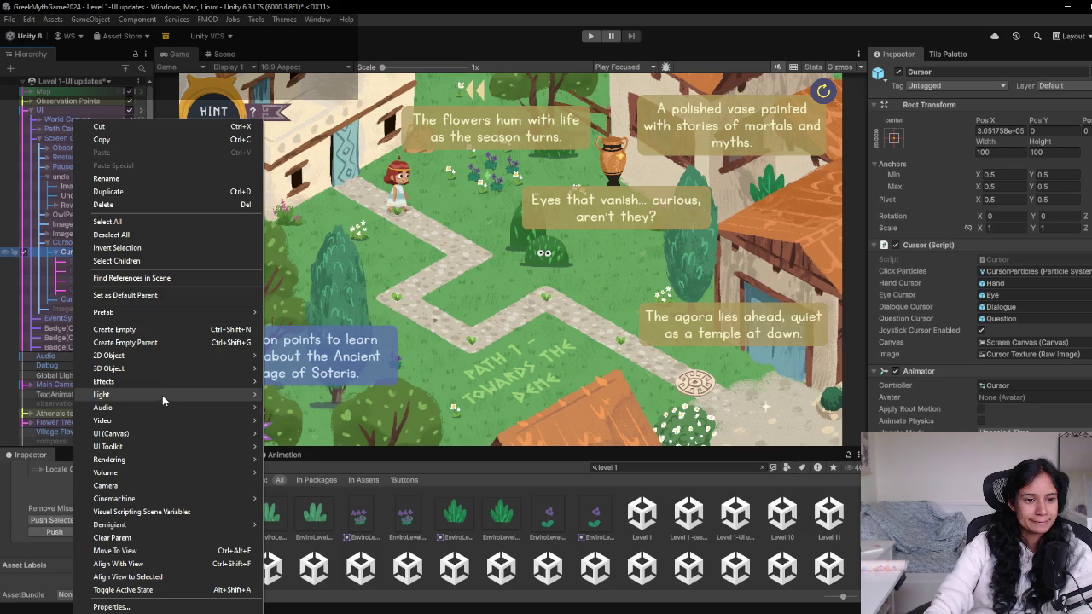
Add a UI Image under Cursor and test it briefly in Play mode
mouse_move(128, 433)
left_click(337, 435)
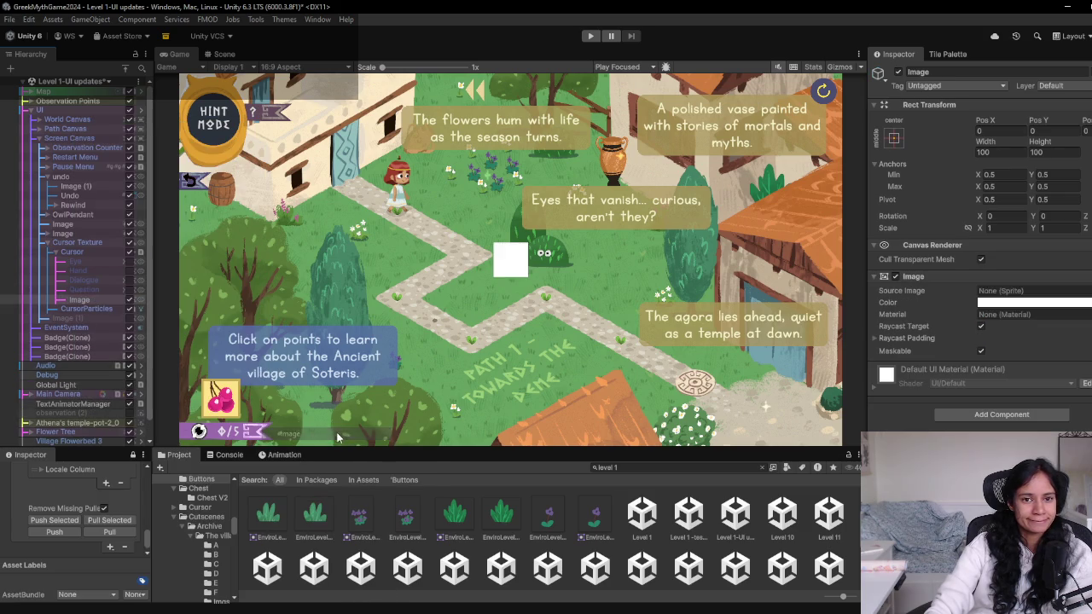
left_click(588, 36)
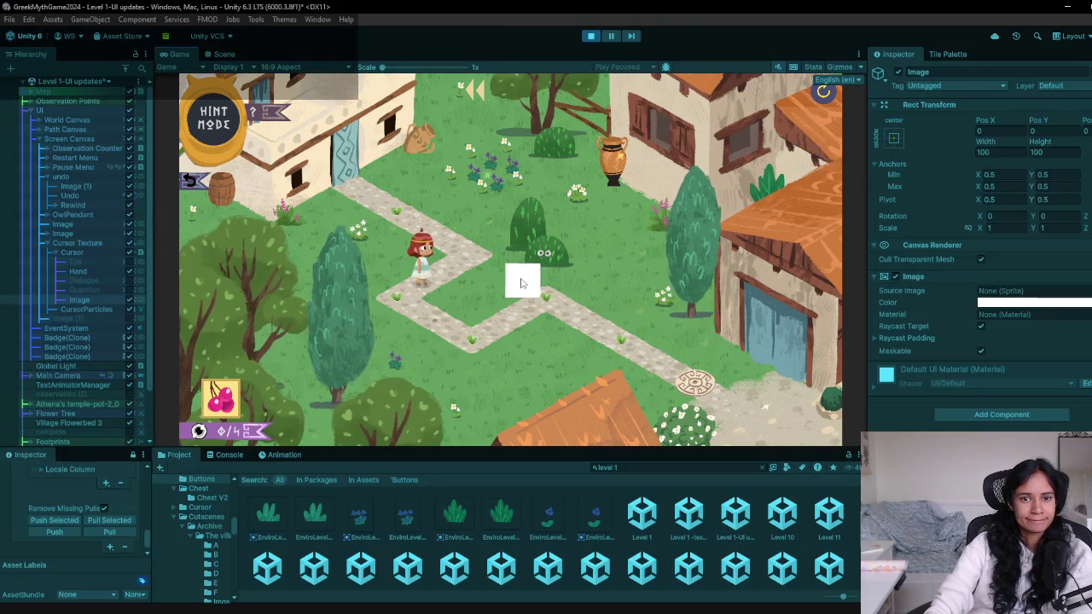
left_click(591, 36)
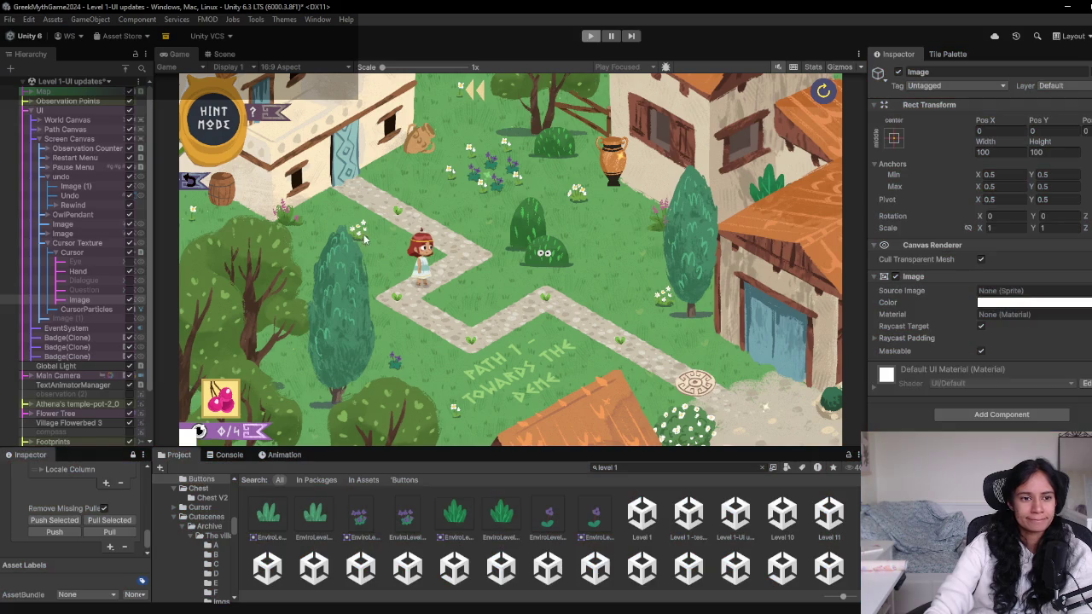
In the Scene view, move the Image right and resize it into a short, wide bar
left_click(225, 54)
left_click_drag(679, 266, 737, 256)
key("t")
key("f")
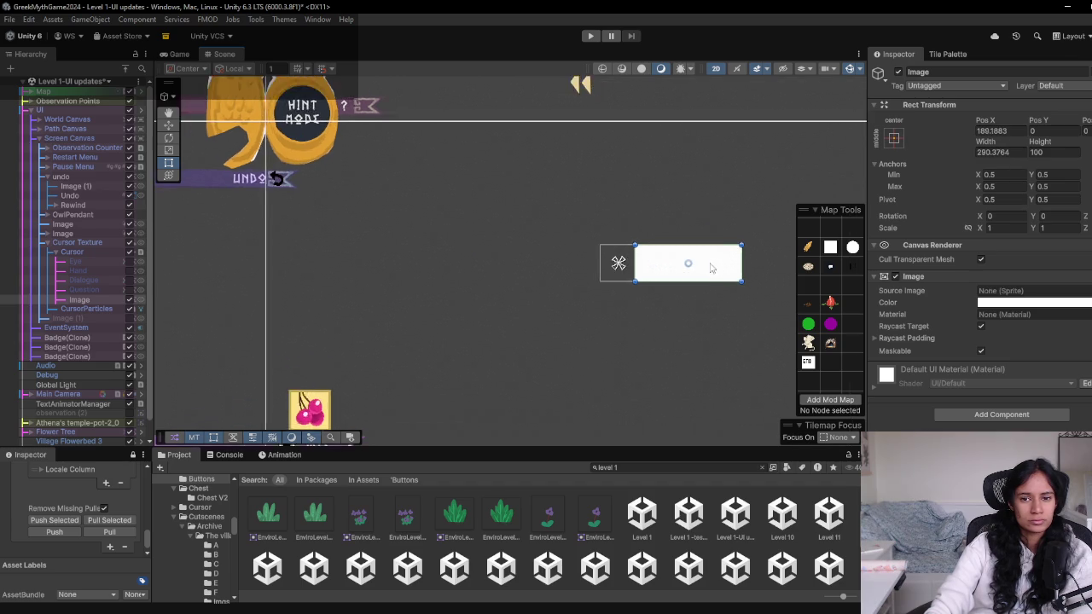
left_click_drag(583, 265, 590, 227)
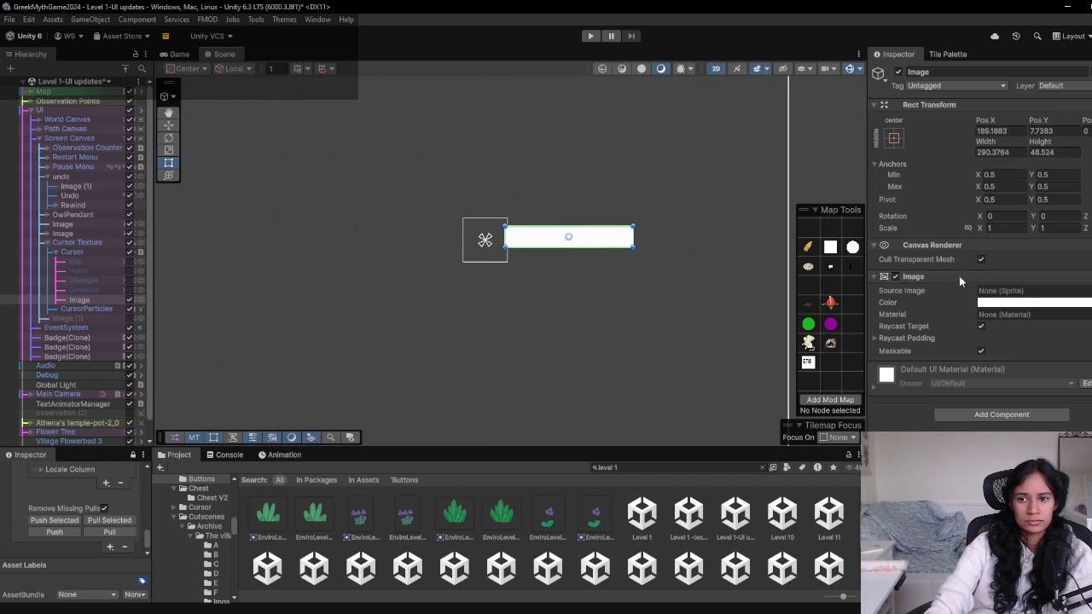
Tint the Image's color dark navy blue
left_click(1028, 302)
left_click(1031, 424)
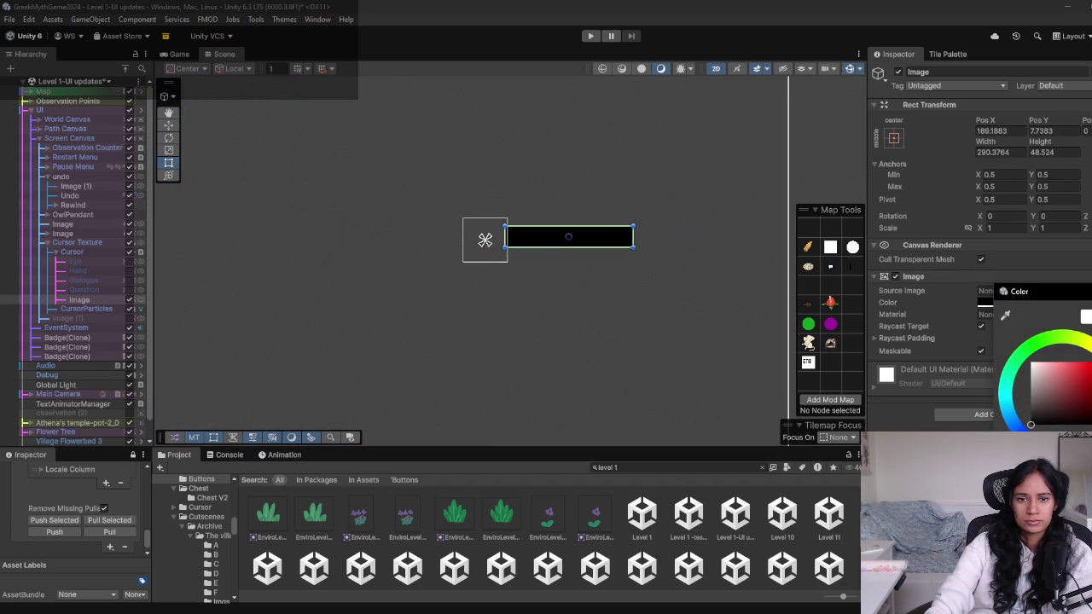
mouse_move(1031, 424)
left_mouse_down()
mouse_move(1038, 401)
mouse_move(1031, 422)
mouse_move(1076, 414)
mouse_move(1065, 419)
left_mouse_up()
left_click(1016, 416)
left_click(1056, 411)
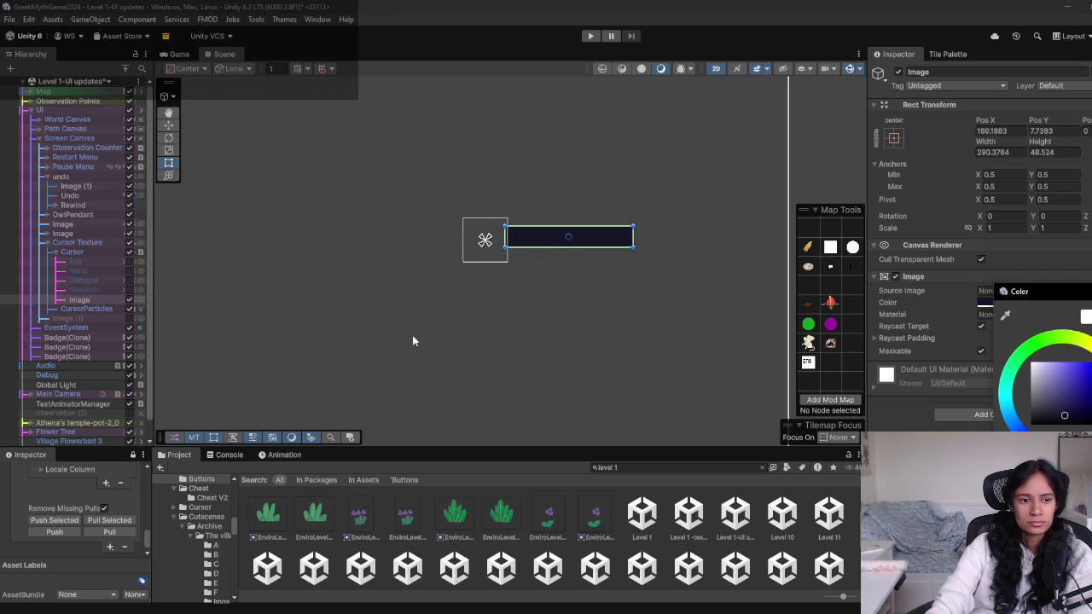
Add a TextMeshPro text under the Image and give it the SueEllenFrancisco-Regular SDF font
right_click(94, 296)
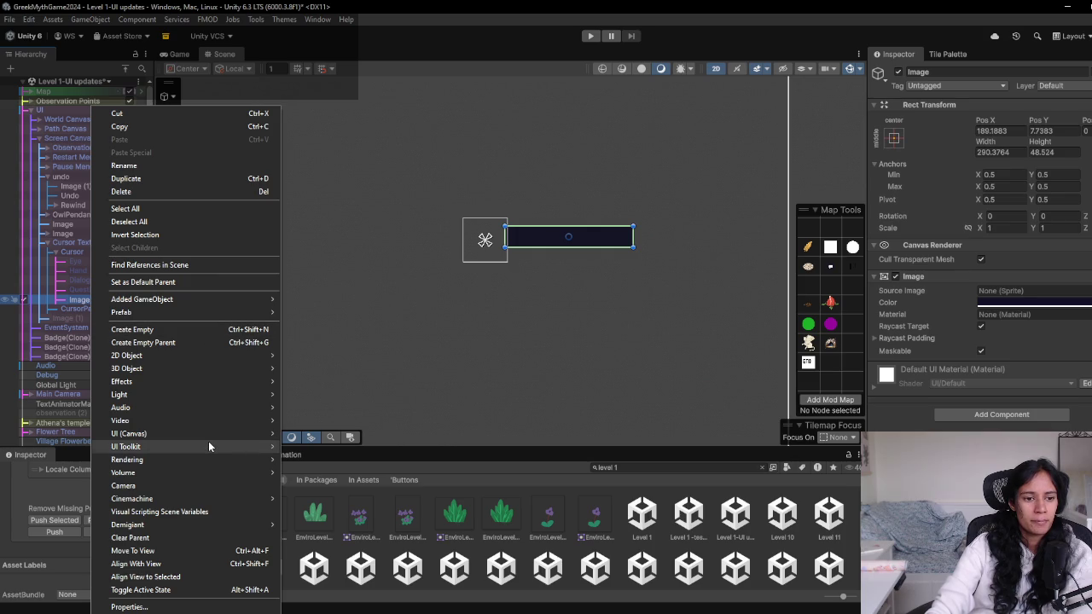
mouse_move(207, 435)
left_click(340, 447)
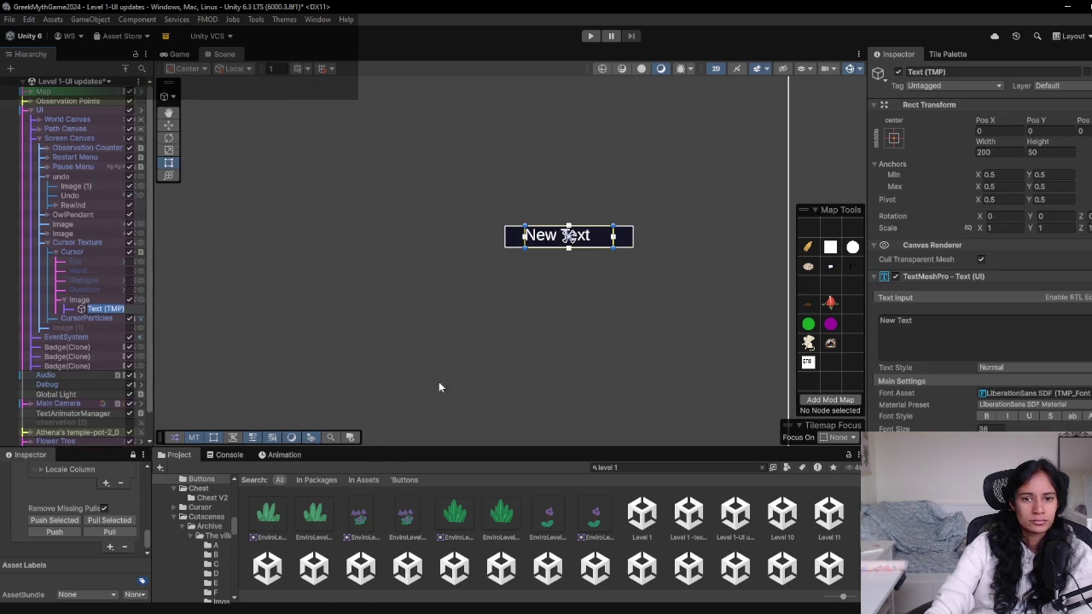
left_click(1069, 394)
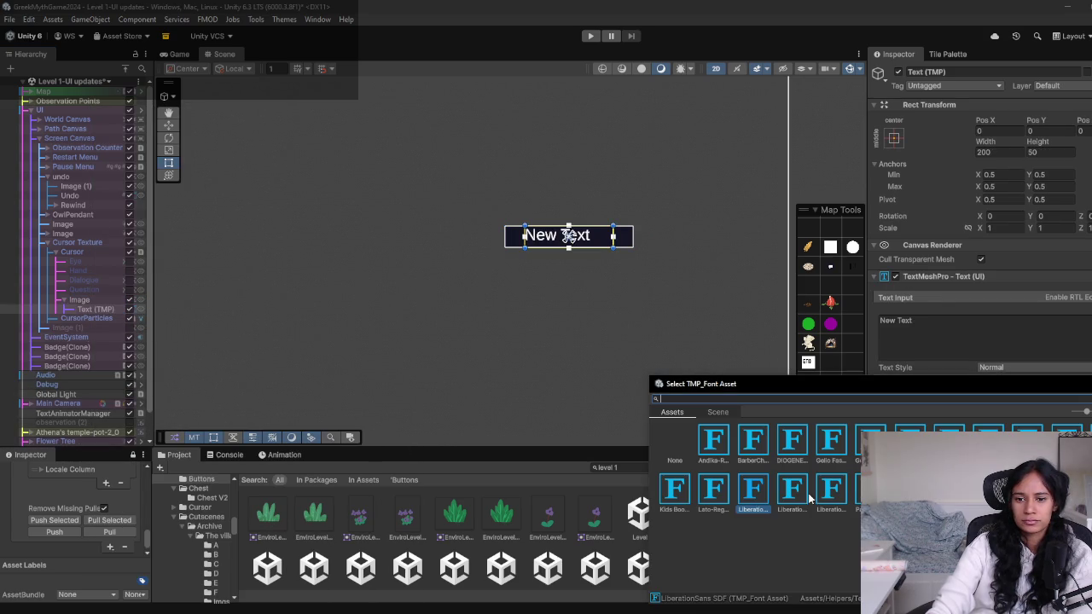
left_click(836, 459)
left_click(949, 491)
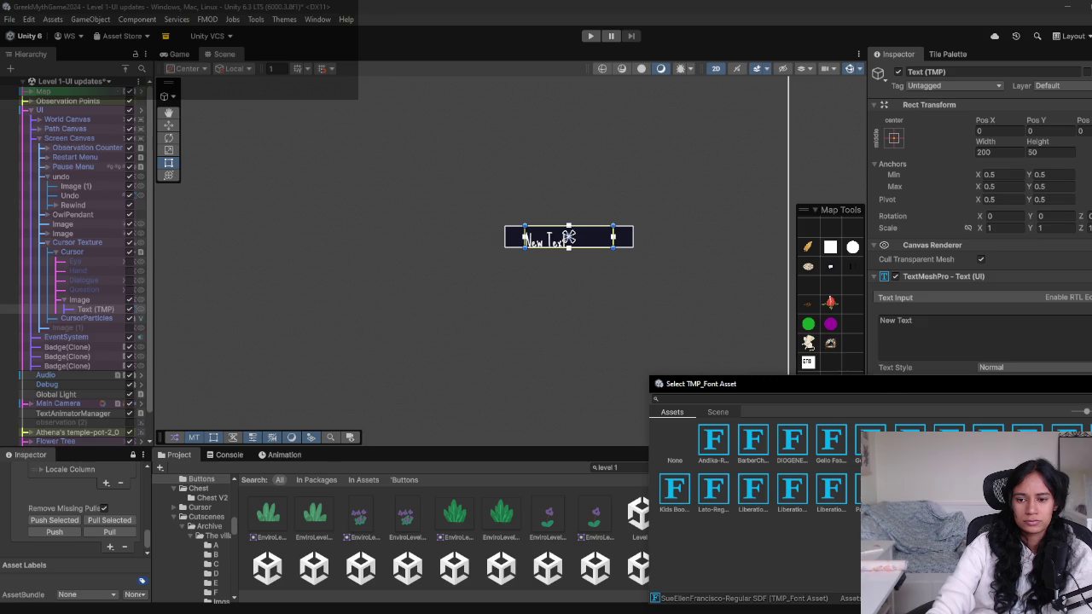
key("Return")
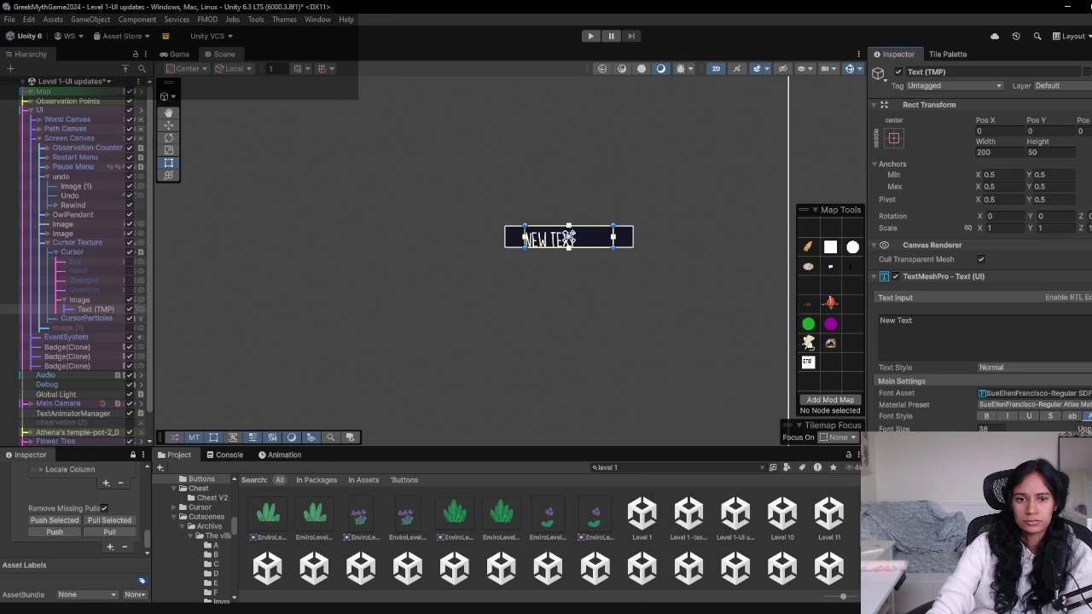
left_click(984, 342)
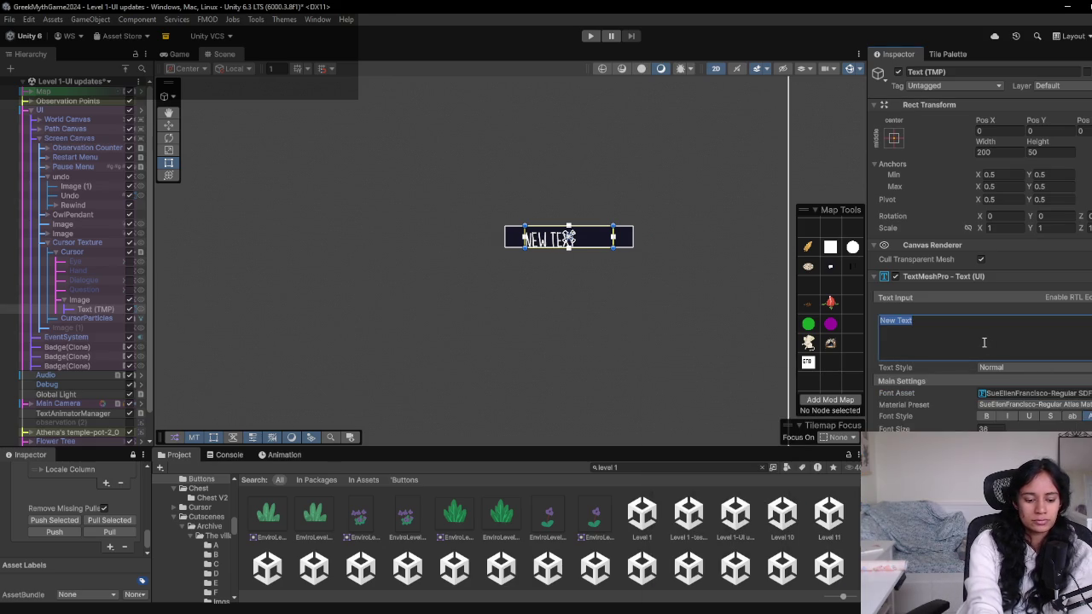
Enter 'Activate hint mode? Path will restart' at font size 24, sizing the box to two lines
type("Ac")
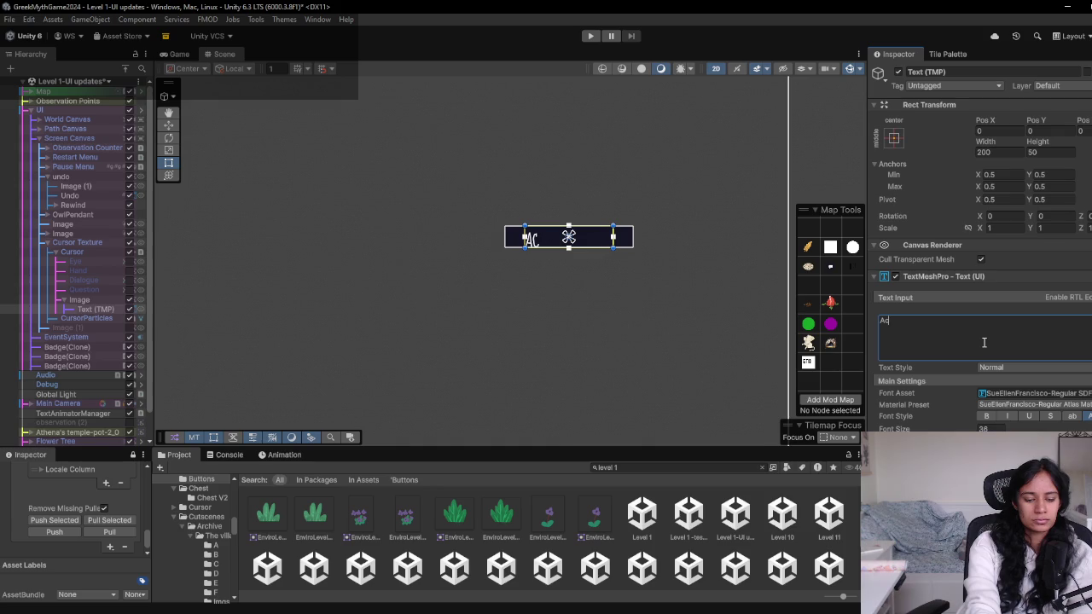
type("tivate hi")
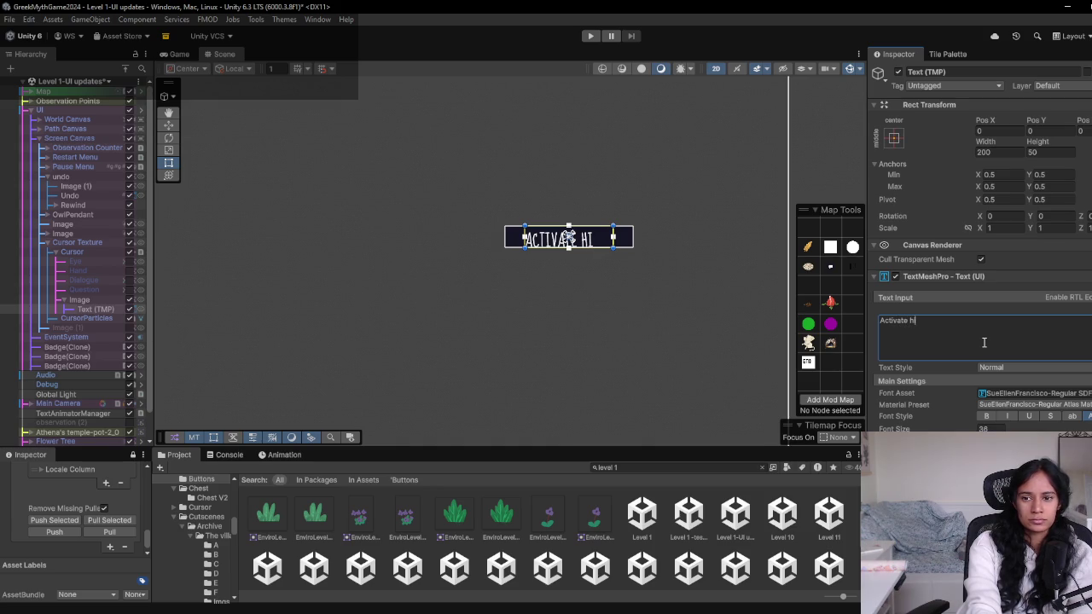
type("ntmode")
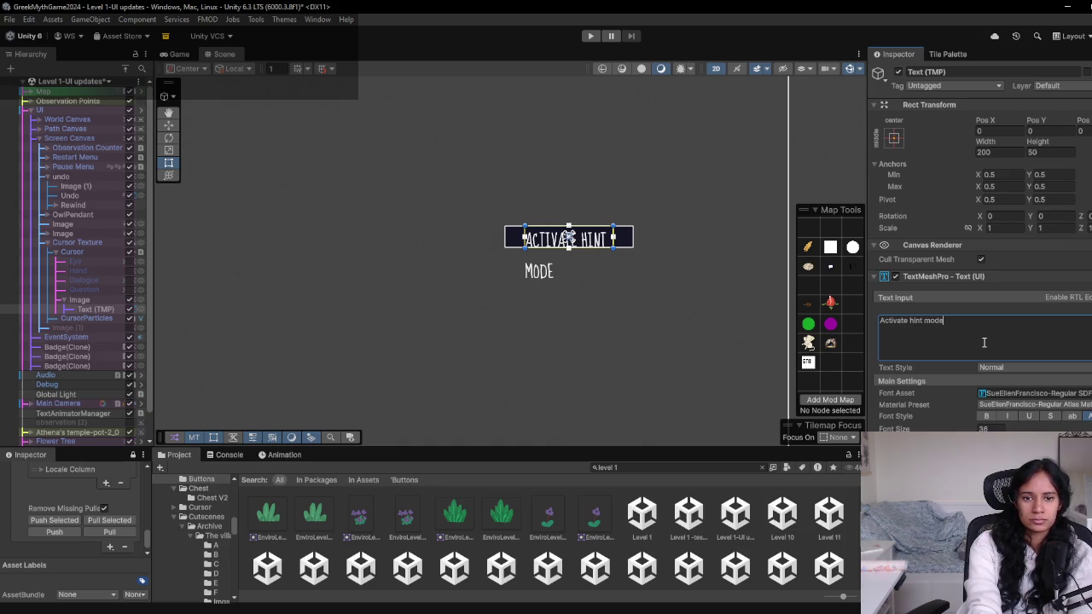
type("? Path wit")
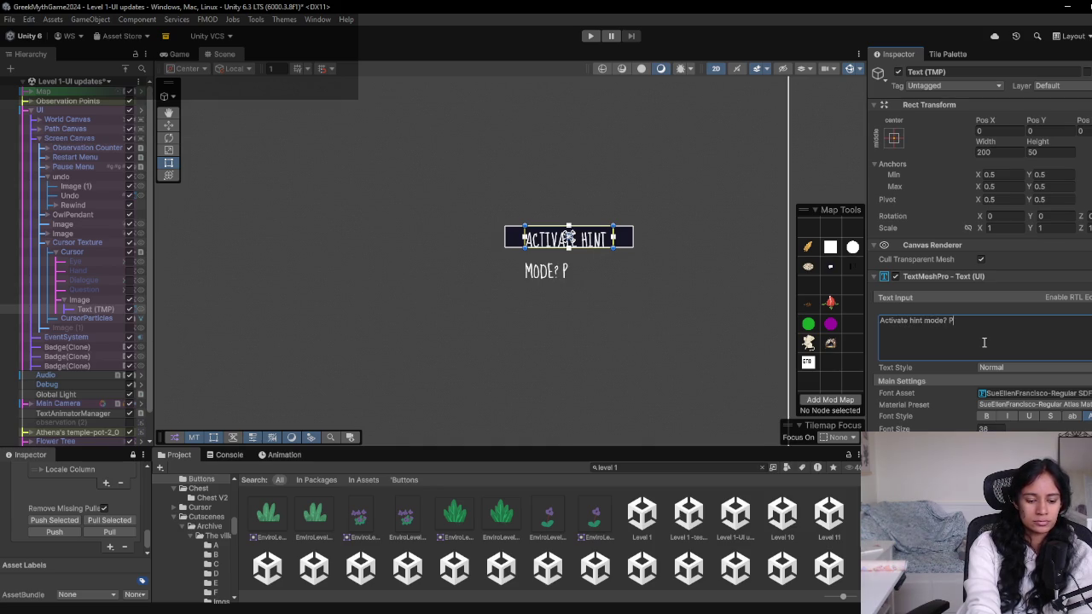
type("ill restart")
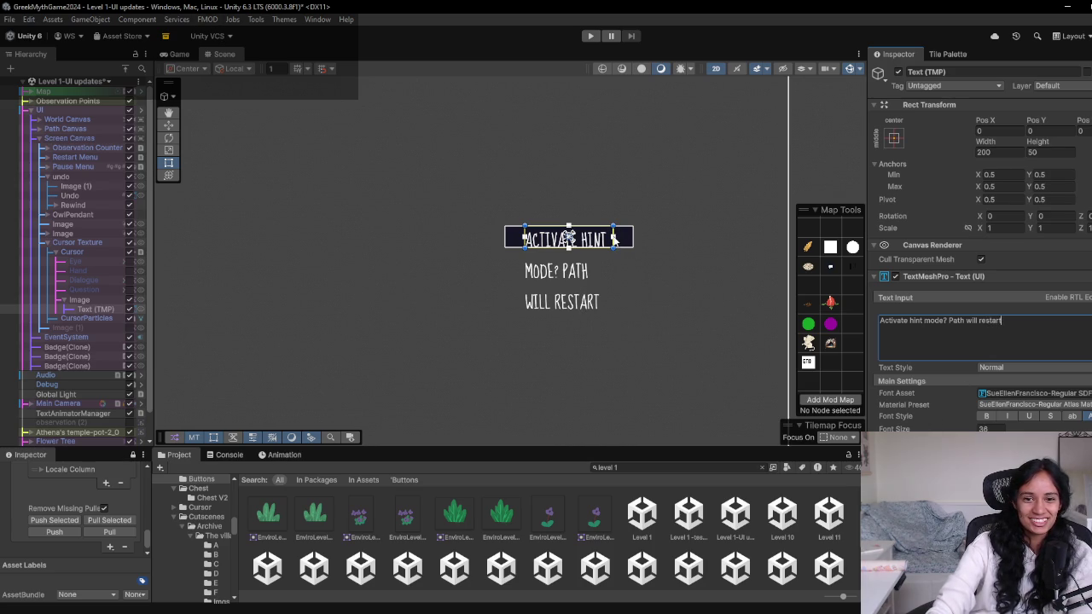
mouse_move(612, 239)
left_mouse_down()
mouse_move(761, 232)
mouse_move(653, 238)
mouse_move(672, 239)
mouse_move(614, 256)
mouse_move(614, 287)
left_mouse_up()
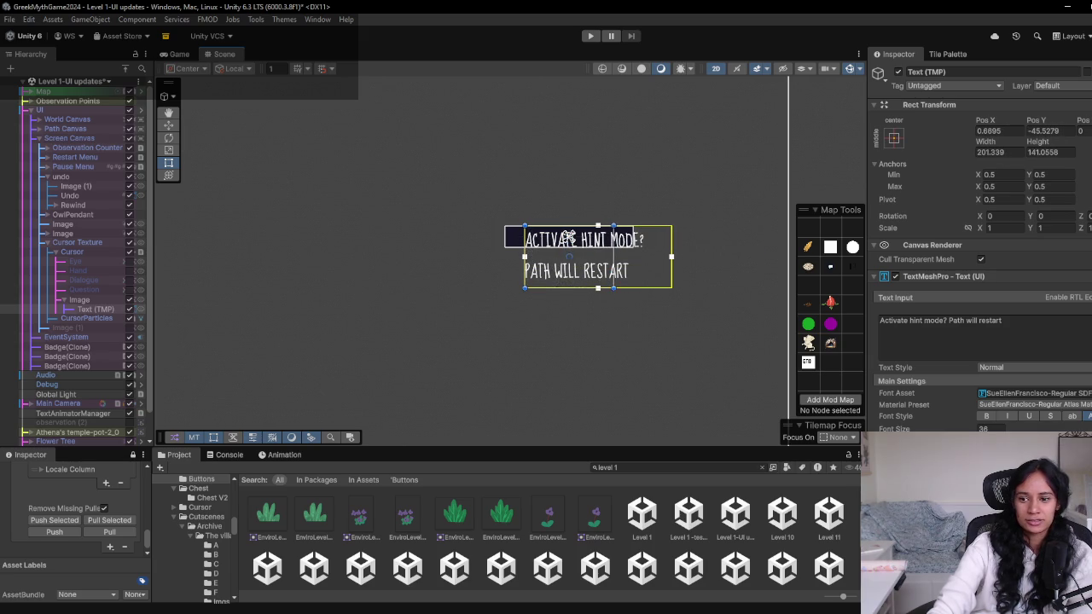
left_click_drag(959, 431, 935, 428)
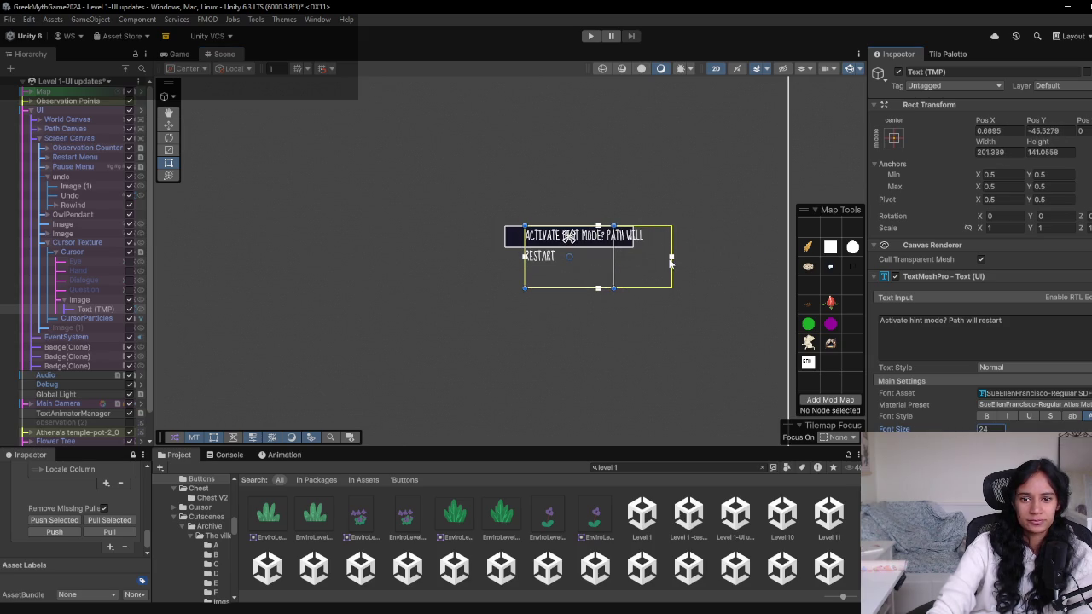
left_click_drag(671, 260, 614, 254)
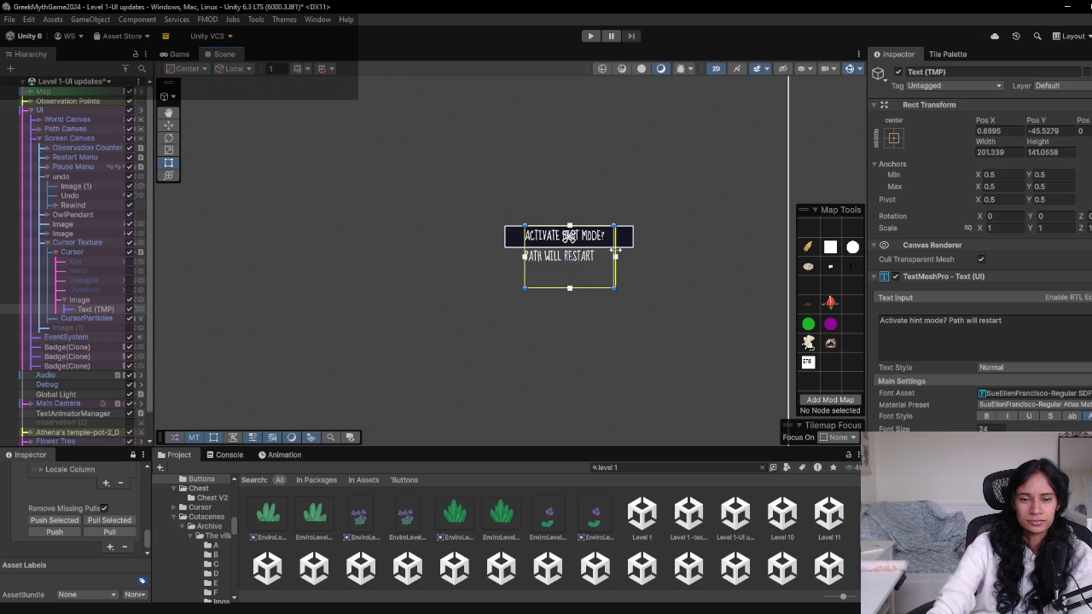
left_click_drag(569, 288, 570, 268)
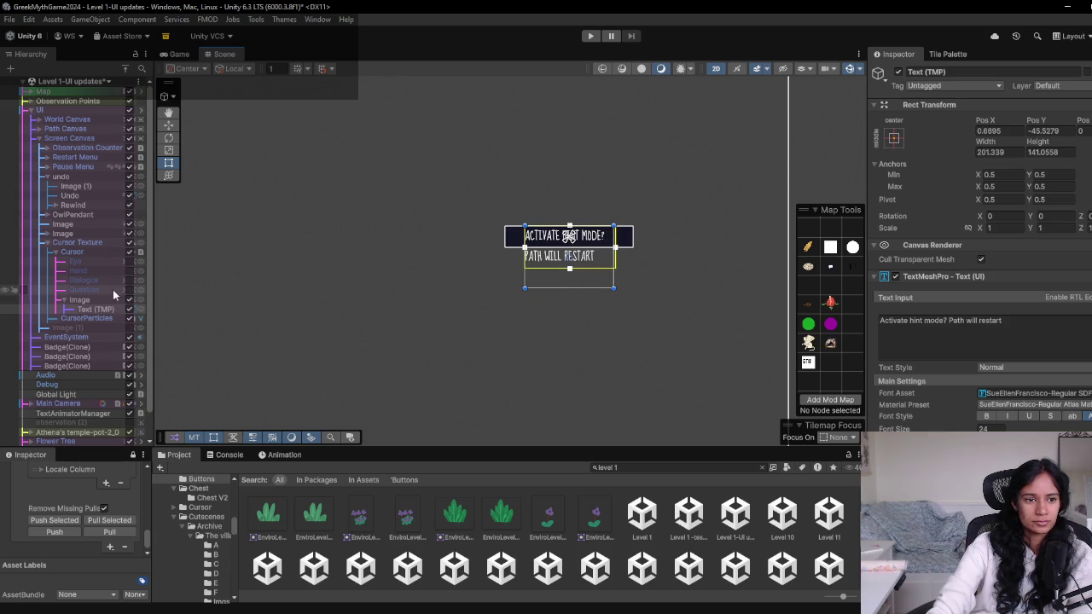
left_click(85, 300)
Make the navy panel taller and preview the tooltip text in the Game view
mouse_move(574, 243)
left_mouse_down()
mouse_move(574, 276)
mouse_move(586, 262)
left_mouse_up()
left_click(90, 308)
left_click(189, 54)
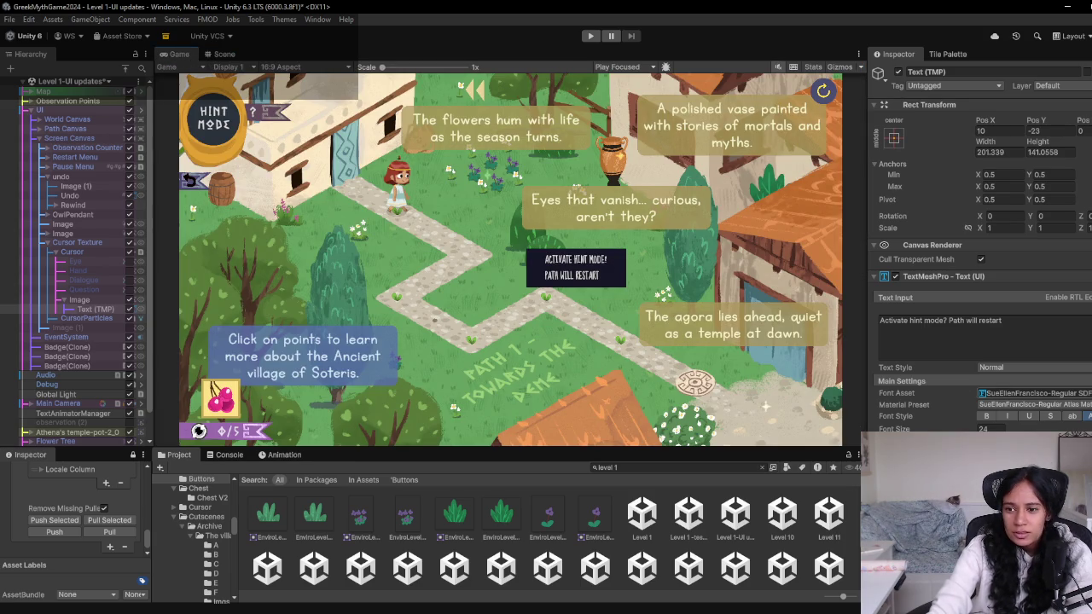
Try the project's fonts on the tooltip text, settling back on SueEllenFrancisco-Regular
left_click(1086, 393)
left_click(713, 494)
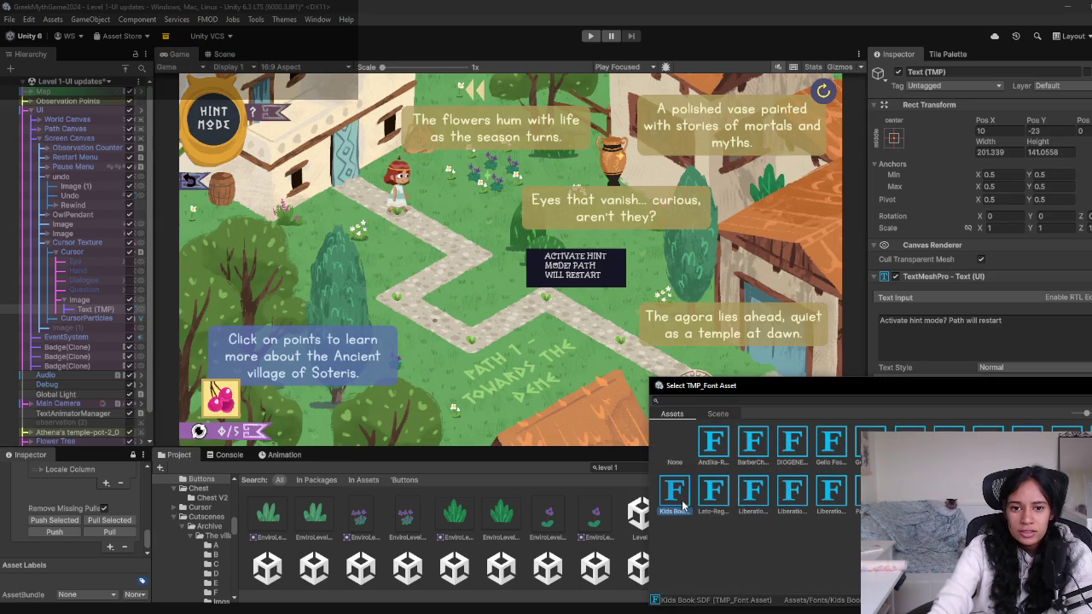
left_click(792, 493)
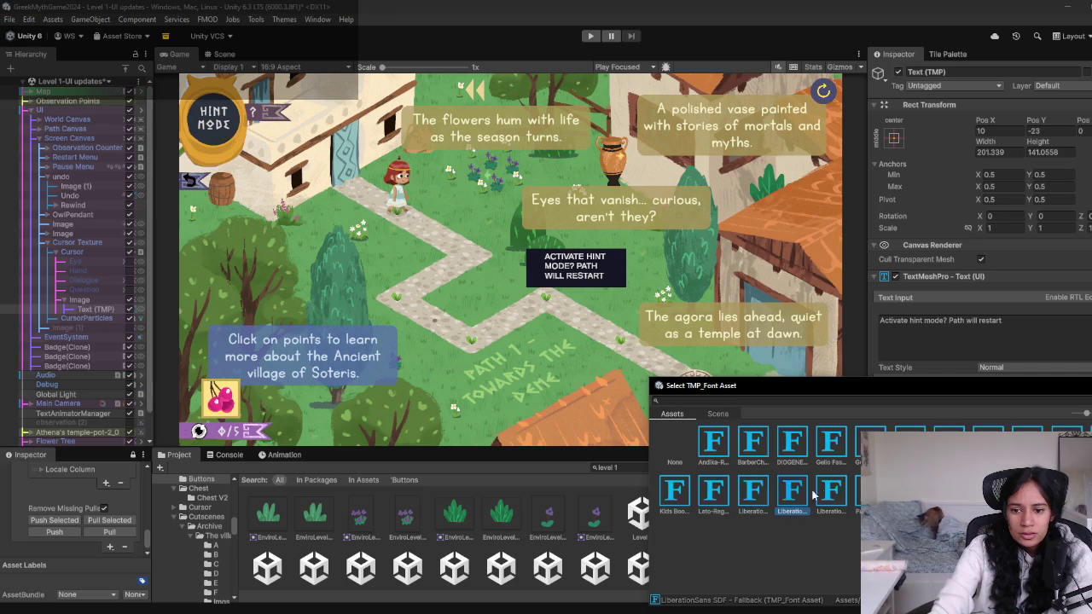
left_click(831, 493)
left_click(870, 493)
left_click(910, 493)
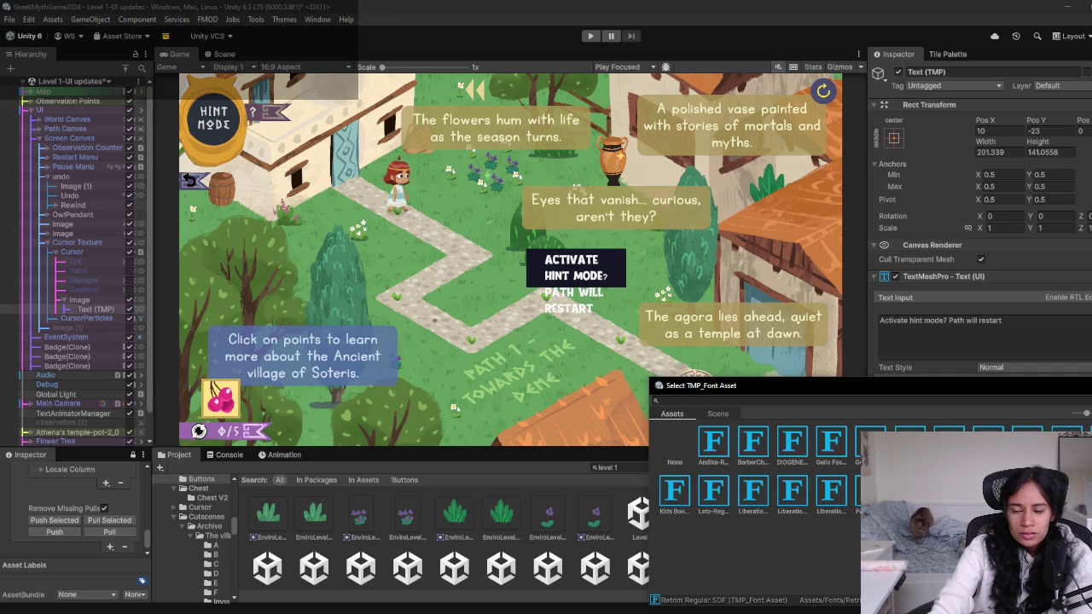
left_click(949, 493)
left_click(988, 493)
left_click(1028, 493)
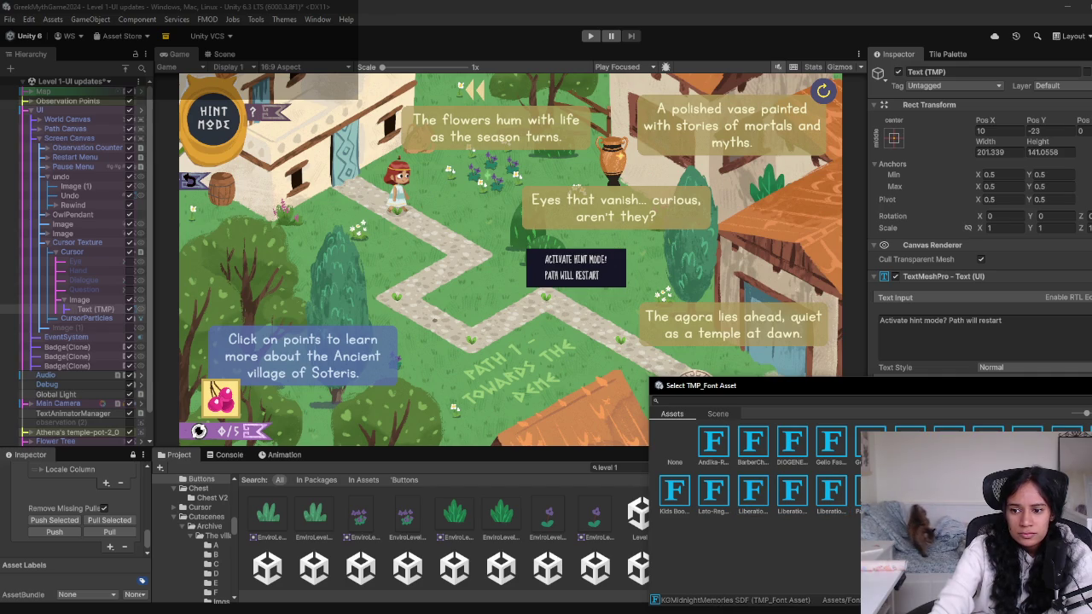
left_click(1028, 441)
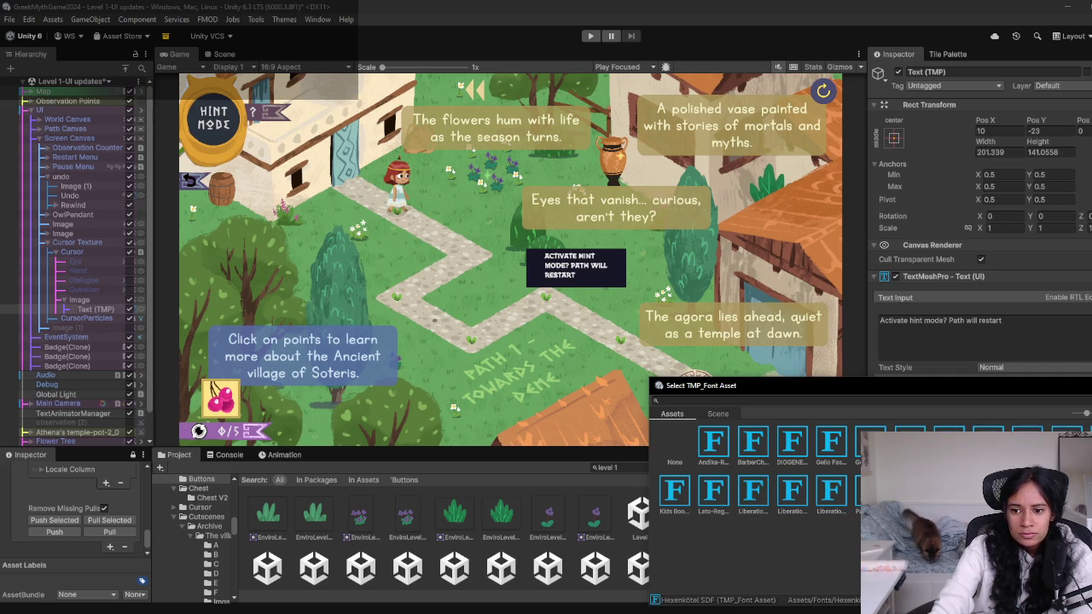
left_click(870, 441)
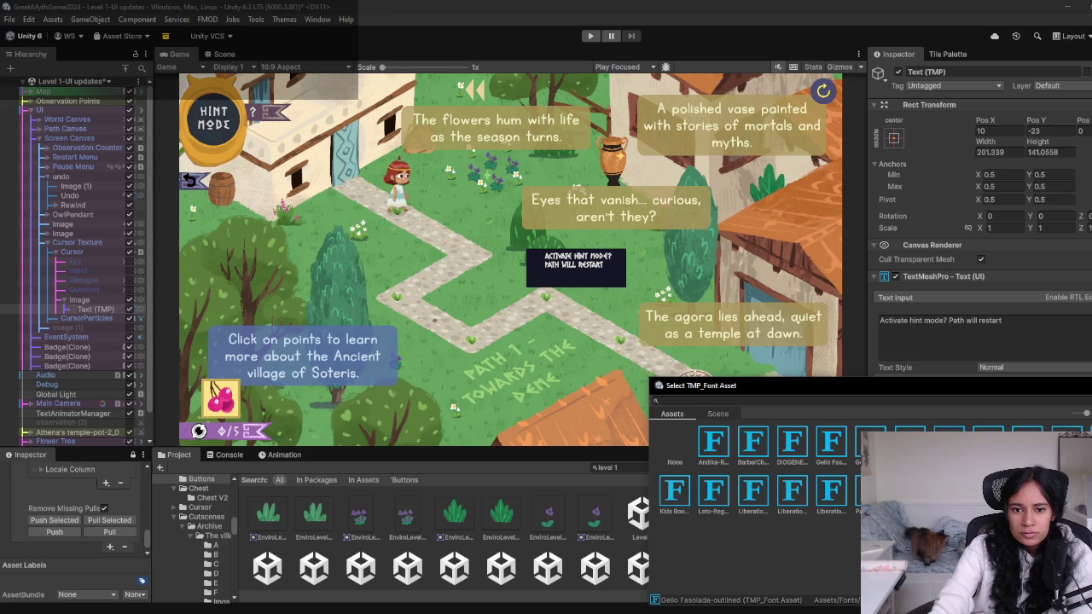
left_click(831, 442)
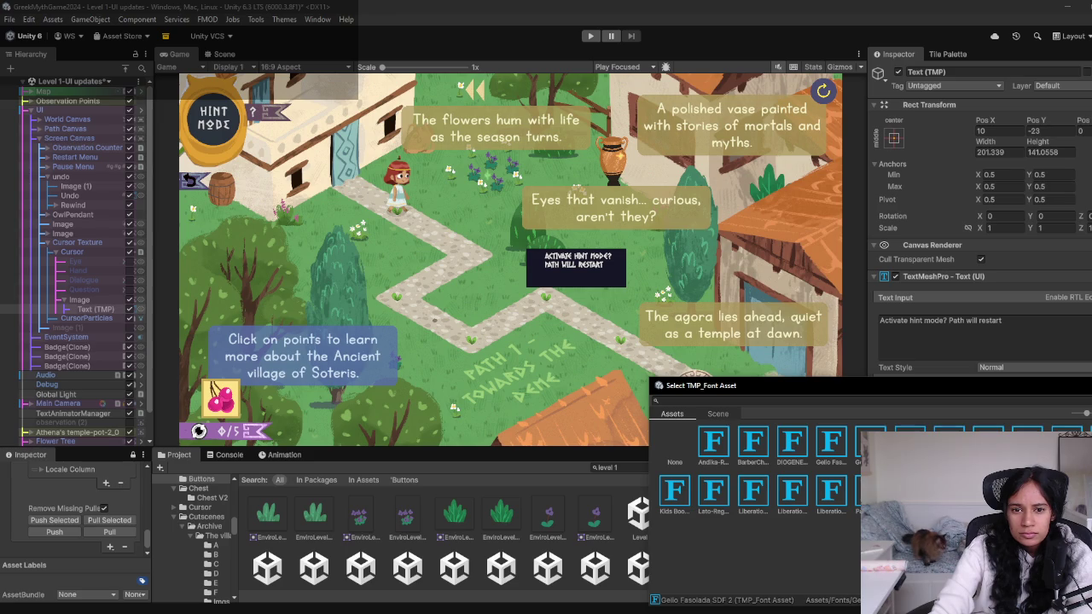
left_click(833, 461)
left_click(757, 453)
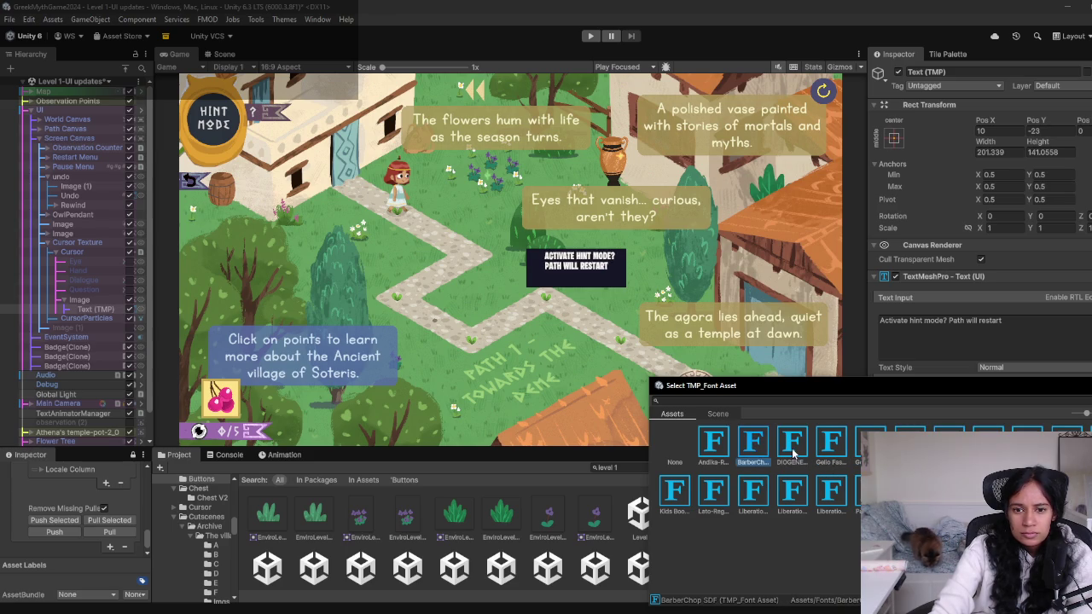
left_click(722, 447)
left_click(909, 491)
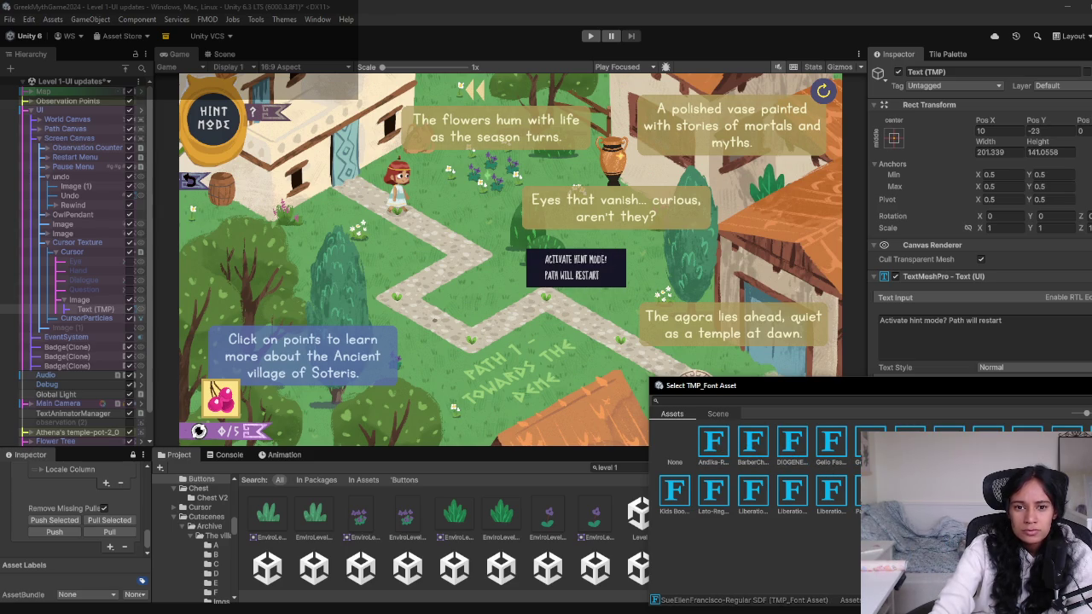
key("Return")
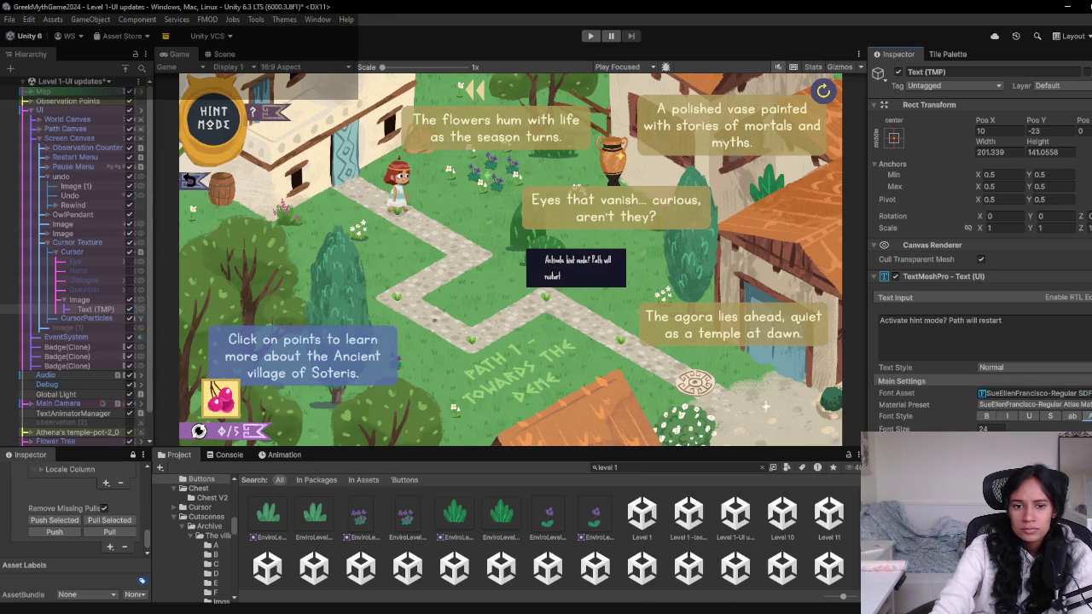
Make the text all uppercase and switch its font to KGMidnightMemories SDF
left_click(1082, 415)
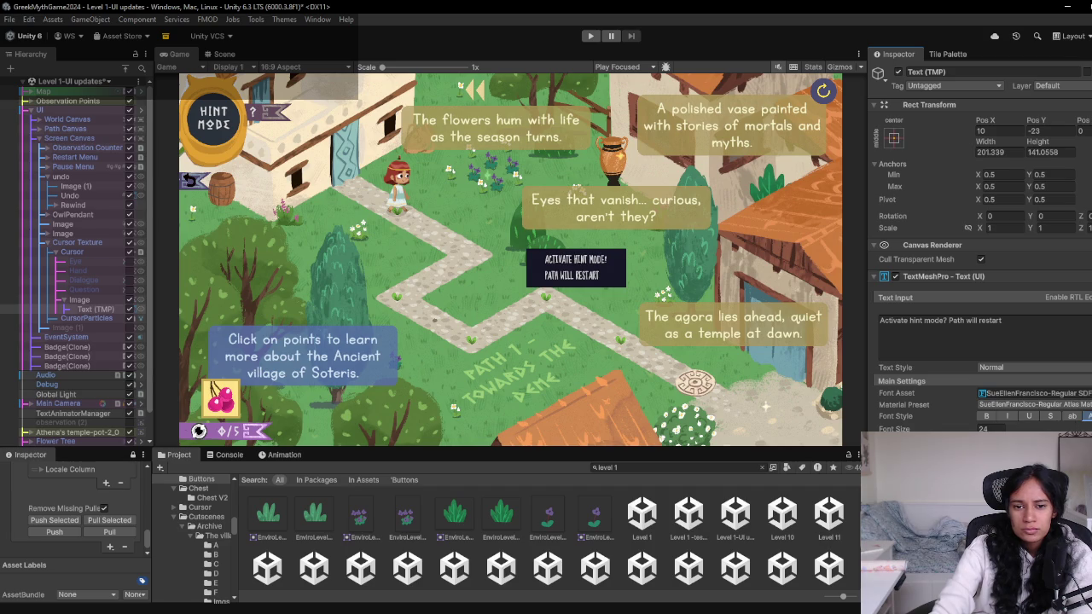
left_click(1037, 393)
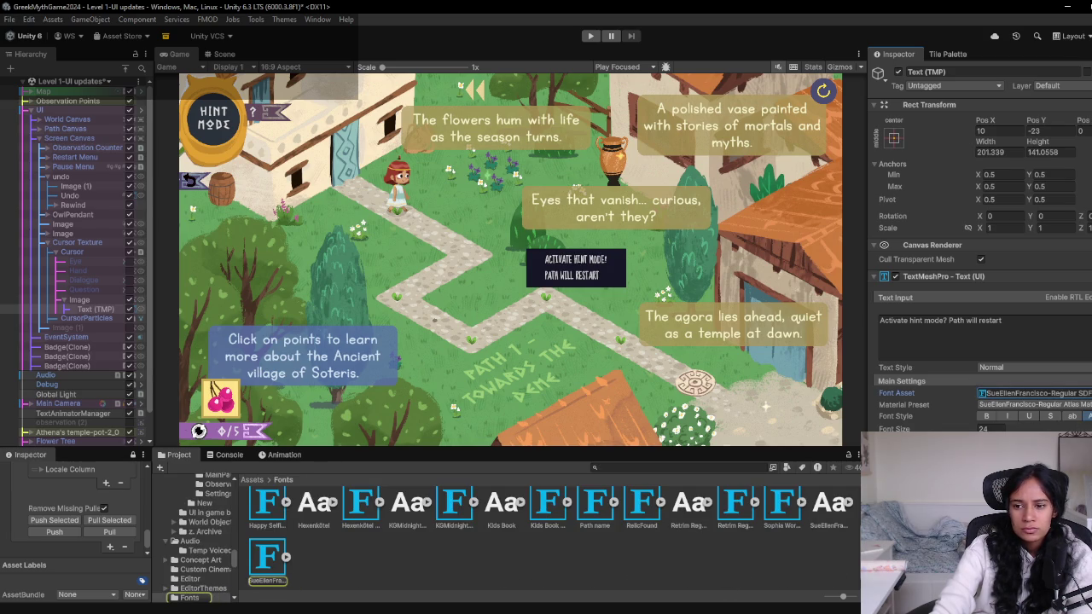
left_click(1088, 394)
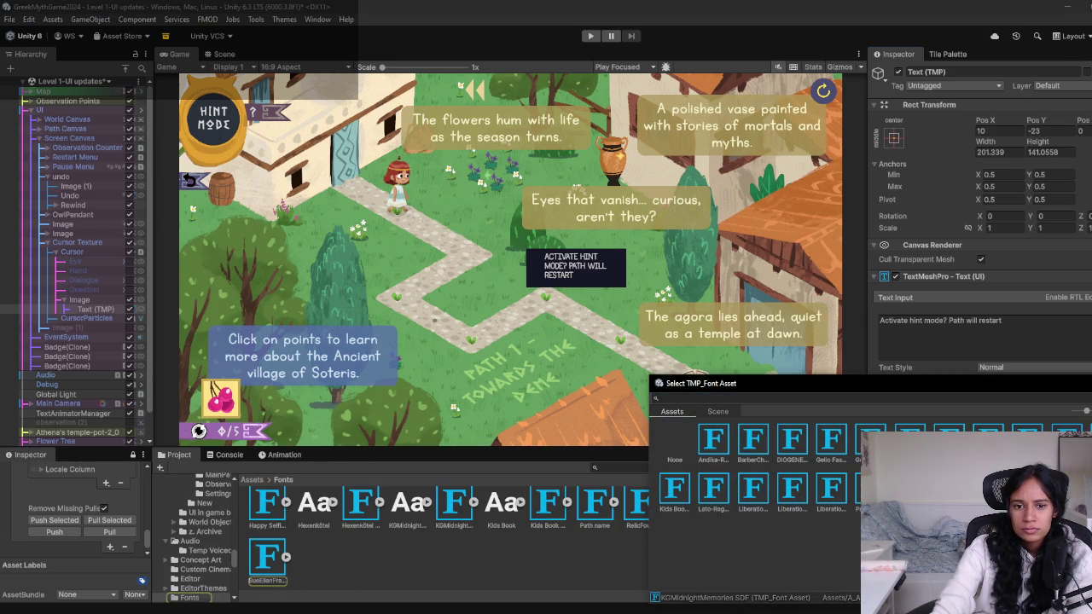
key("Return")
Increase the tooltip text's character spacing to 6.12
scroll(967, 424, "down", 5)
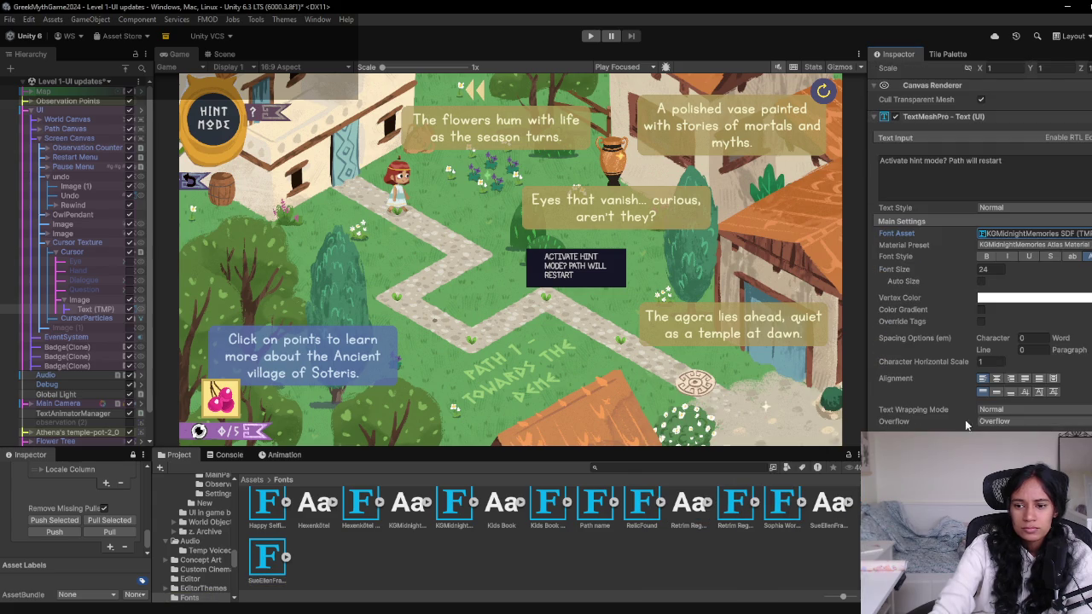
left_click(1090, 338)
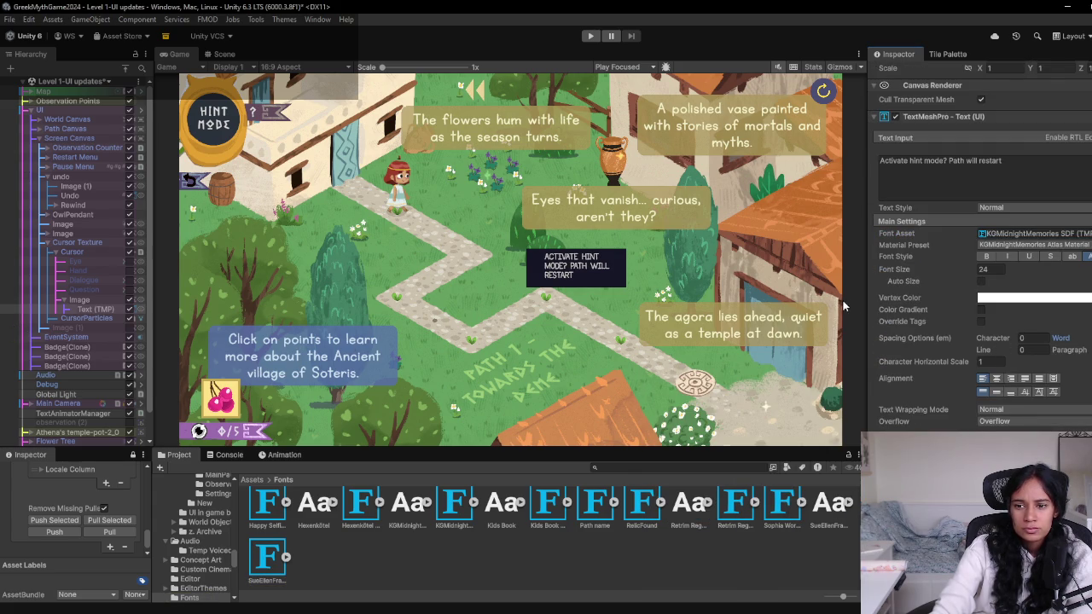
left_click_drag(1011, 338, 1041, 338)
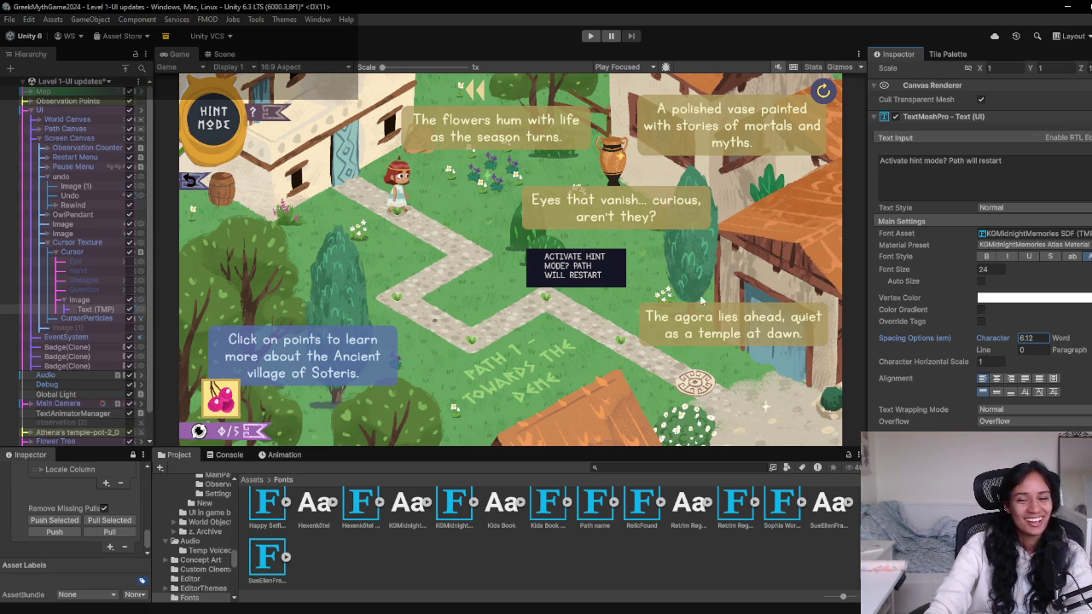
Resize the text box so the caps text wraps onto two lines, and center-align it
left_click(225, 55)
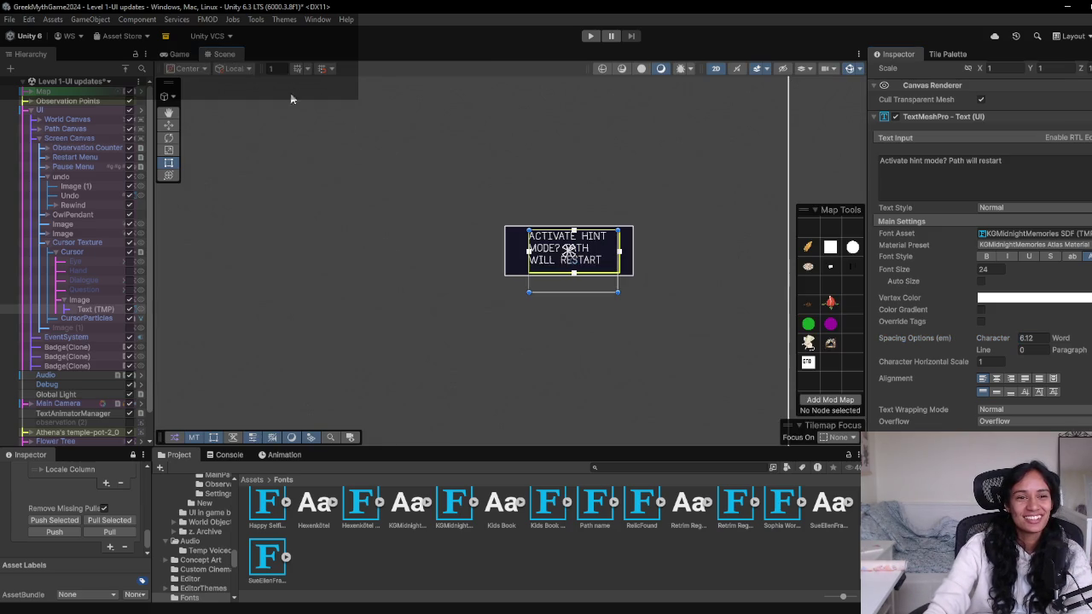
scroll(570, 288, "up", 2)
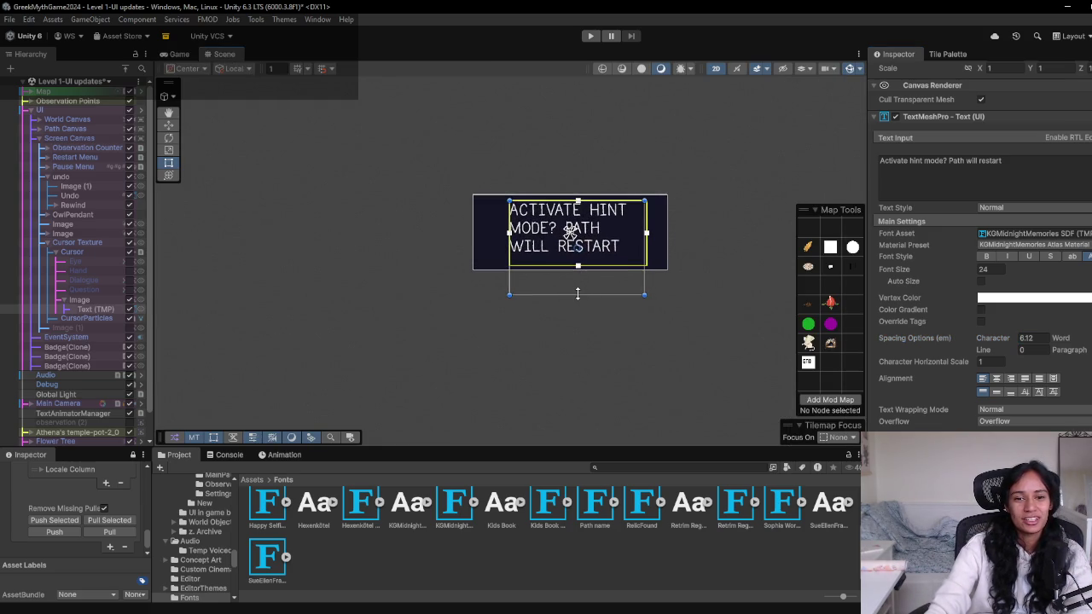
left_click_drag(577, 280, 577, 267)
left_click_drag(515, 237, 497, 235)
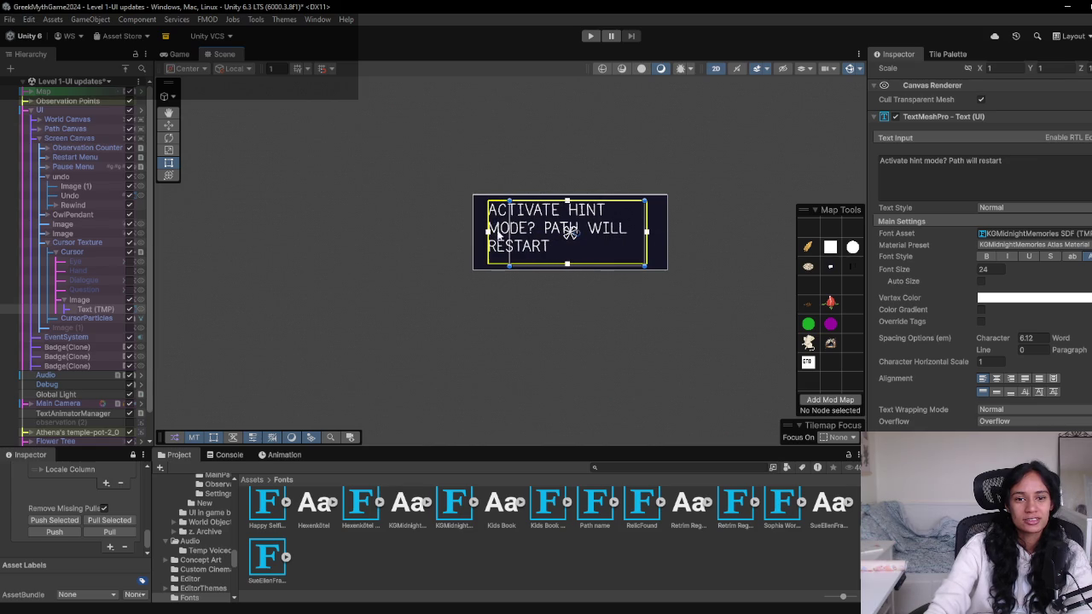
left_click_drag(652, 234, 664, 233)
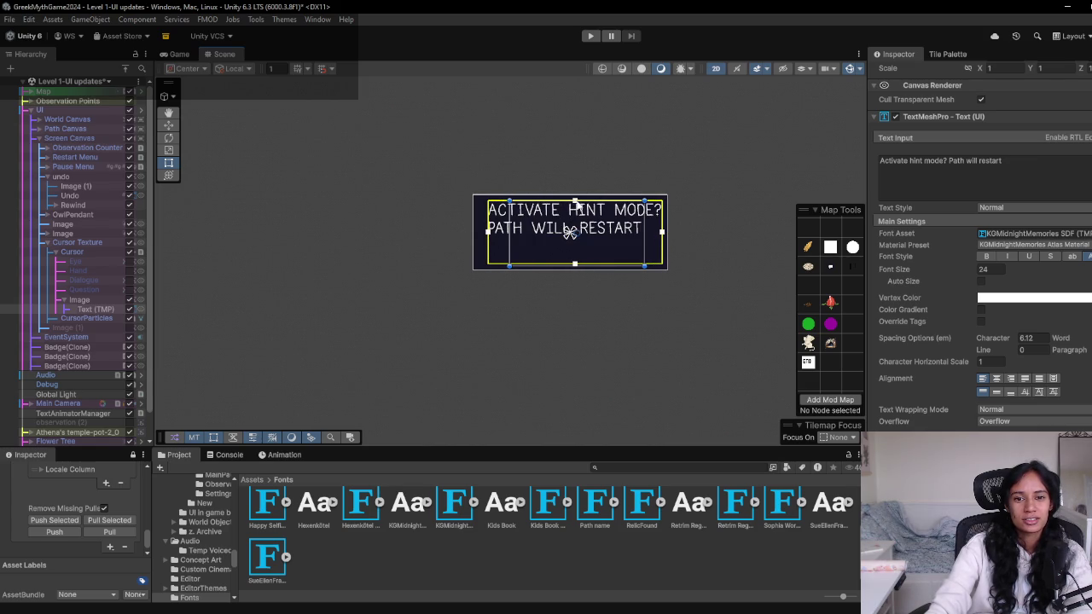
left_click_drag(576, 203, 577, 207)
left_click_drag(494, 237, 484, 237)
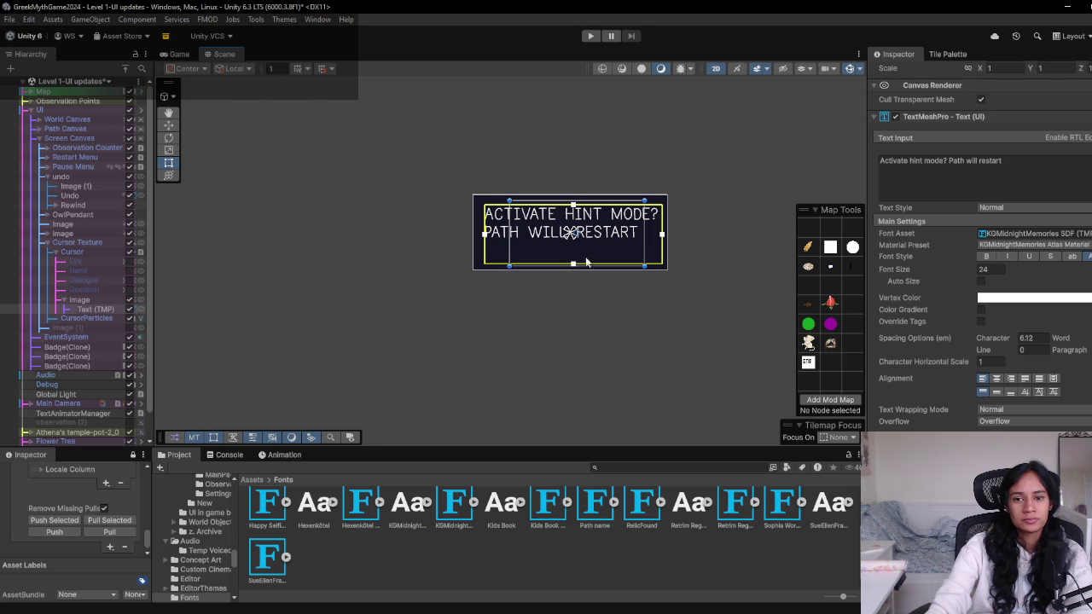
left_click(1000, 380)
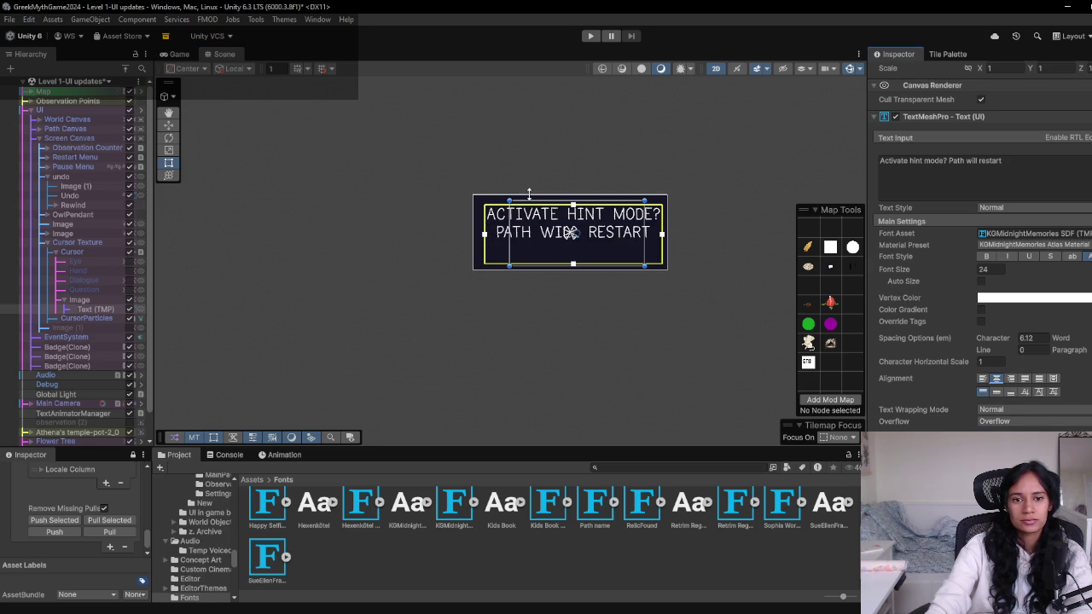
Shorten the navy background to height 82 and move the text down inside it
left_click(179, 54)
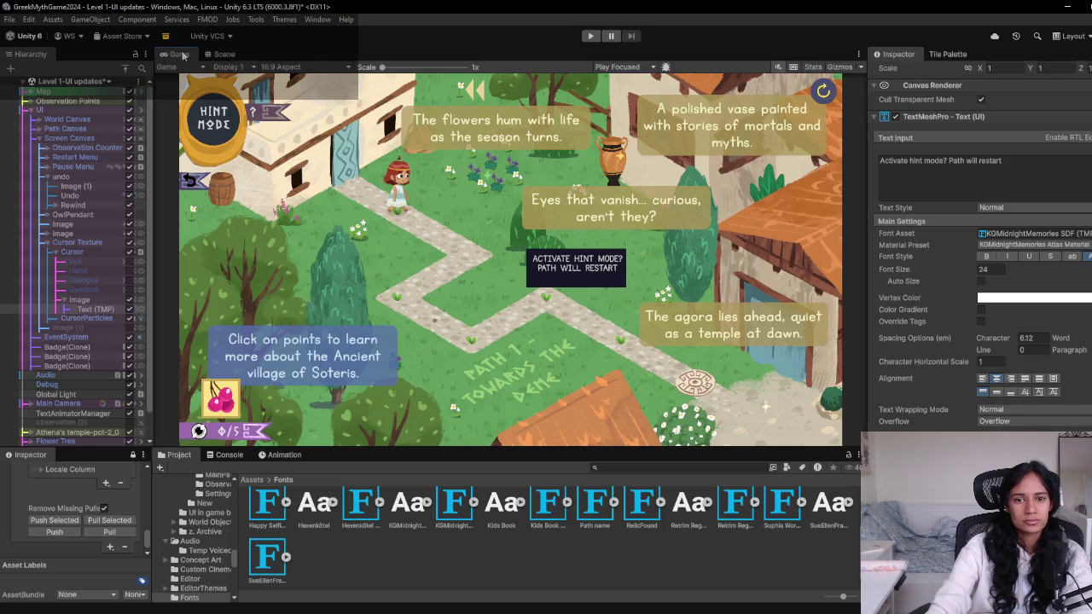
left_click(242, 54)
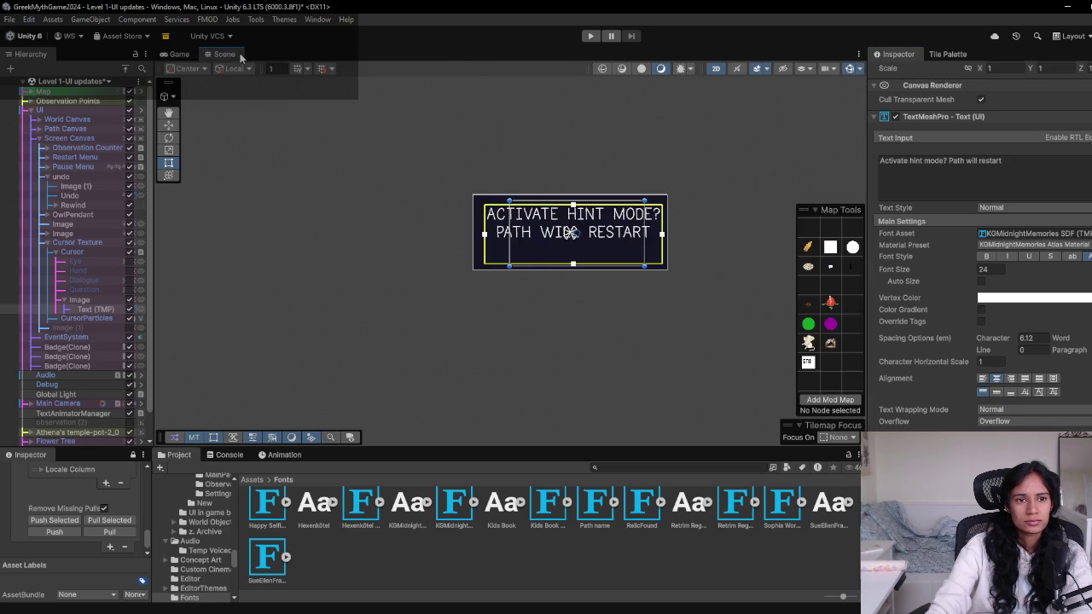
left_click(478, 267)
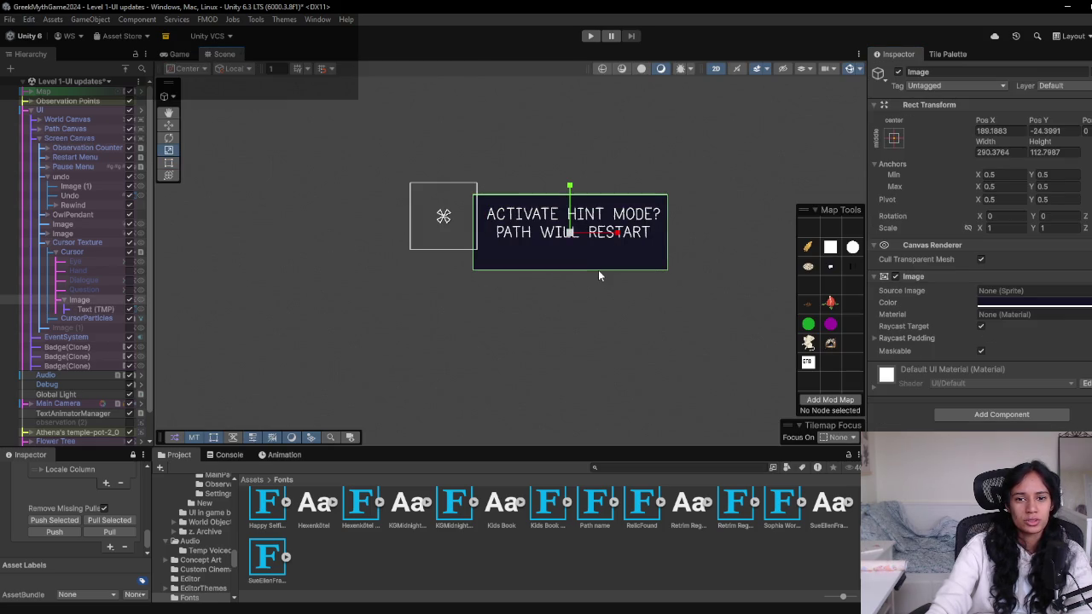
key("t")
left_click_drag(598, 270, 602, 247)
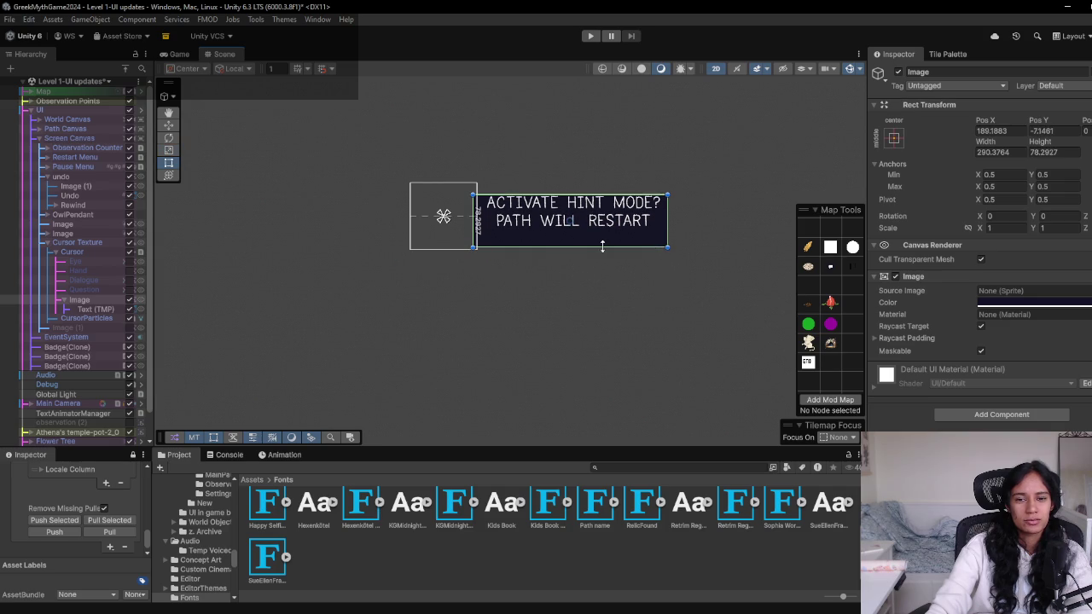
left_click(96, 309)
key("w")
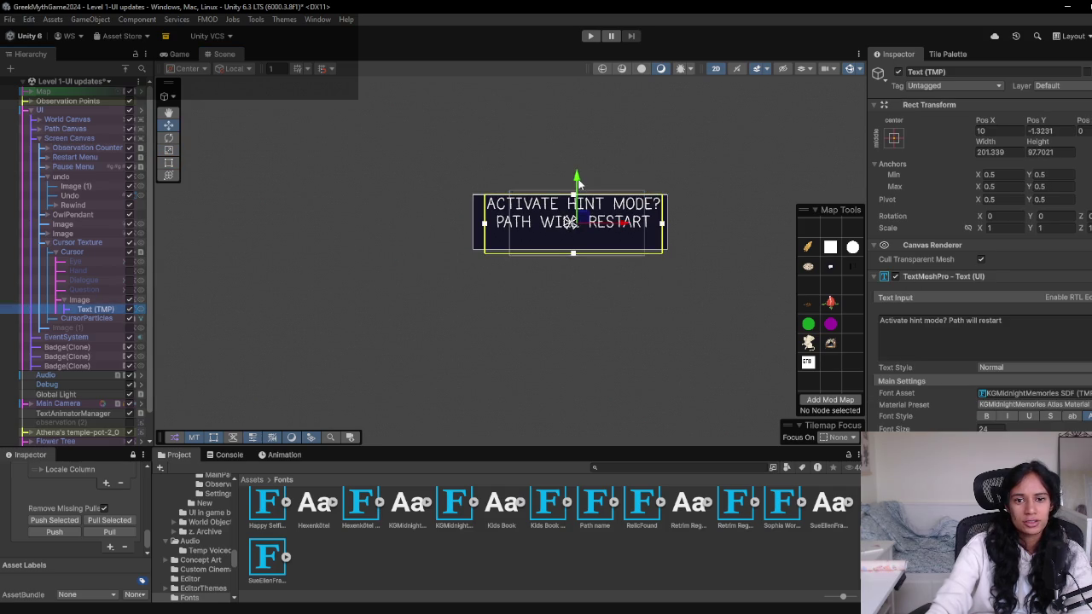
left_click_drag(578, 181, 578, 193)
left_click(178, 53)
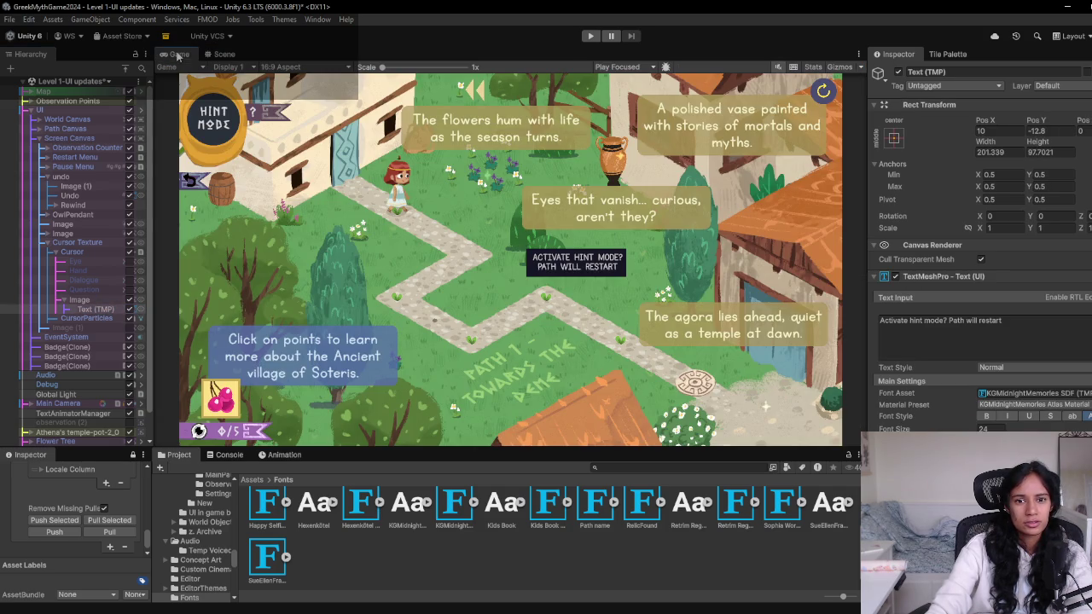
left_click(592, 38)
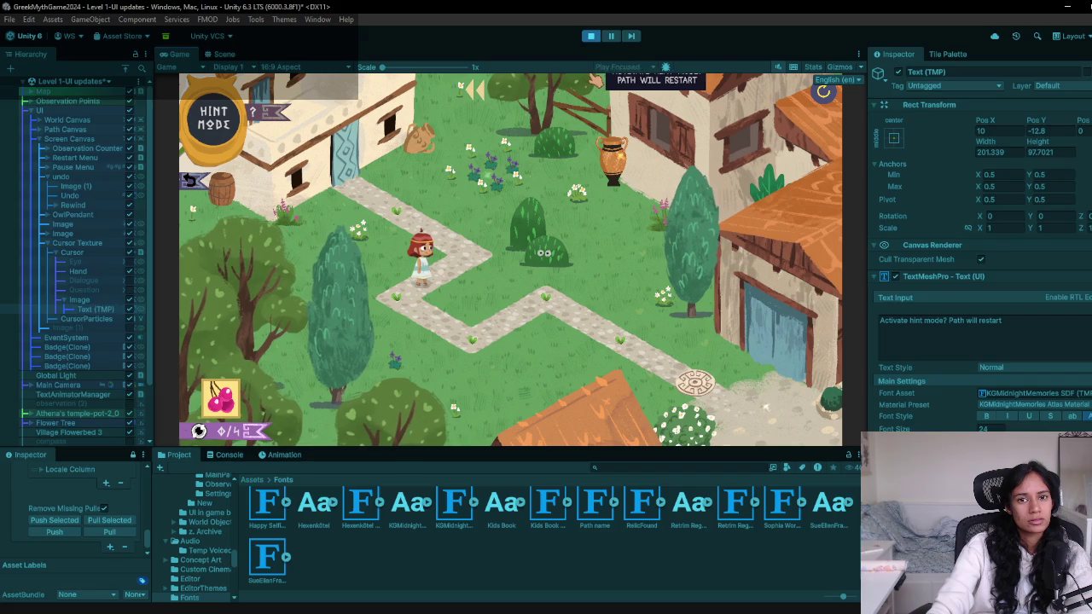
key("ctrl+p")
Duplicate the tooltip Image and select the copy's Text (TMP) object
left_click(82, 302)
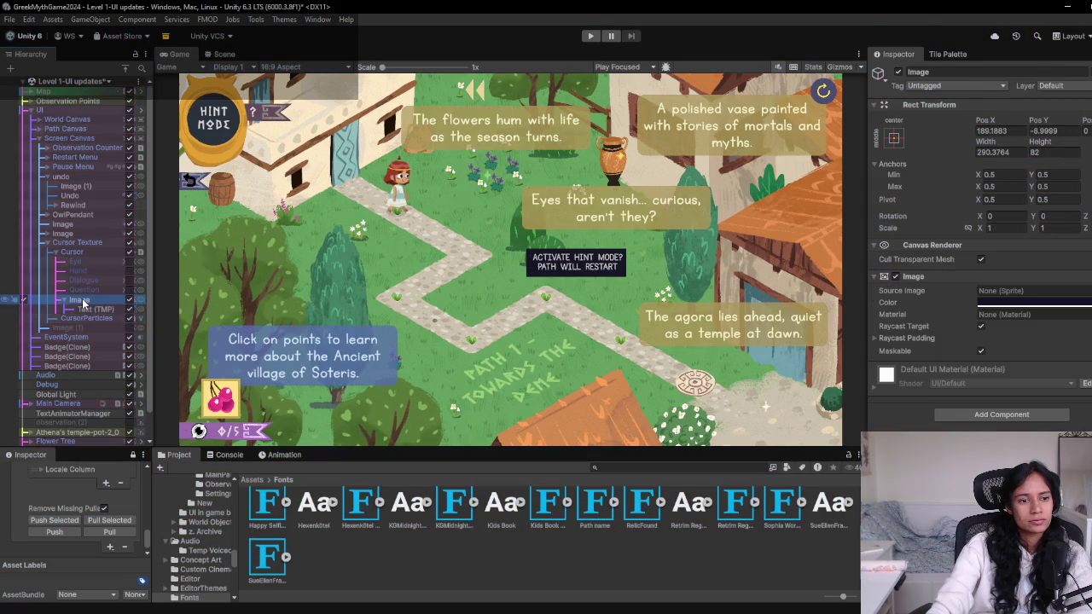
key("ctrl+d")
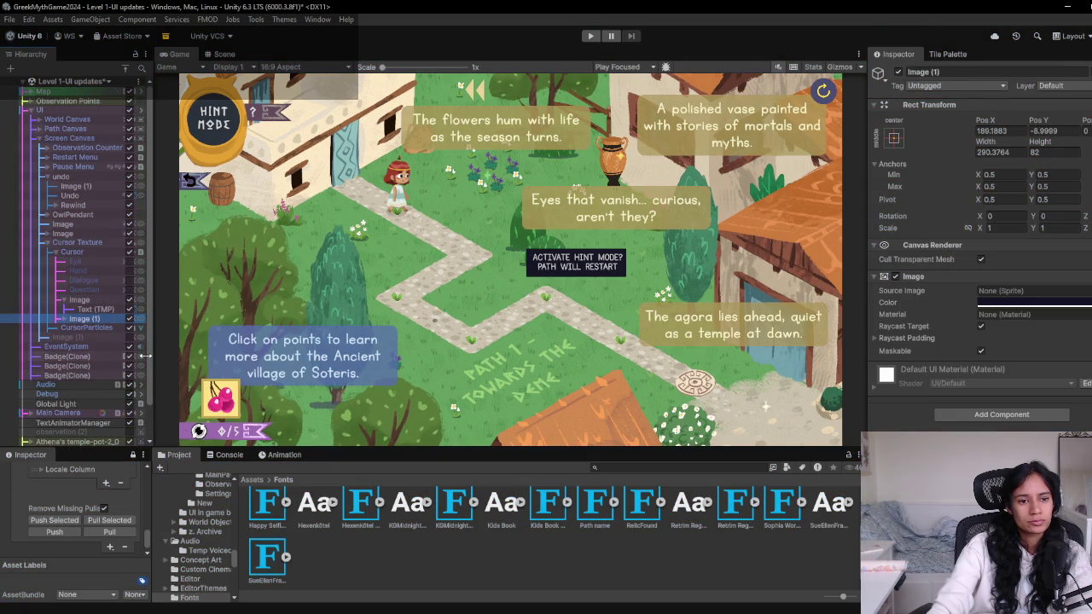
left_click(64, 318)
left_click(95, 328)
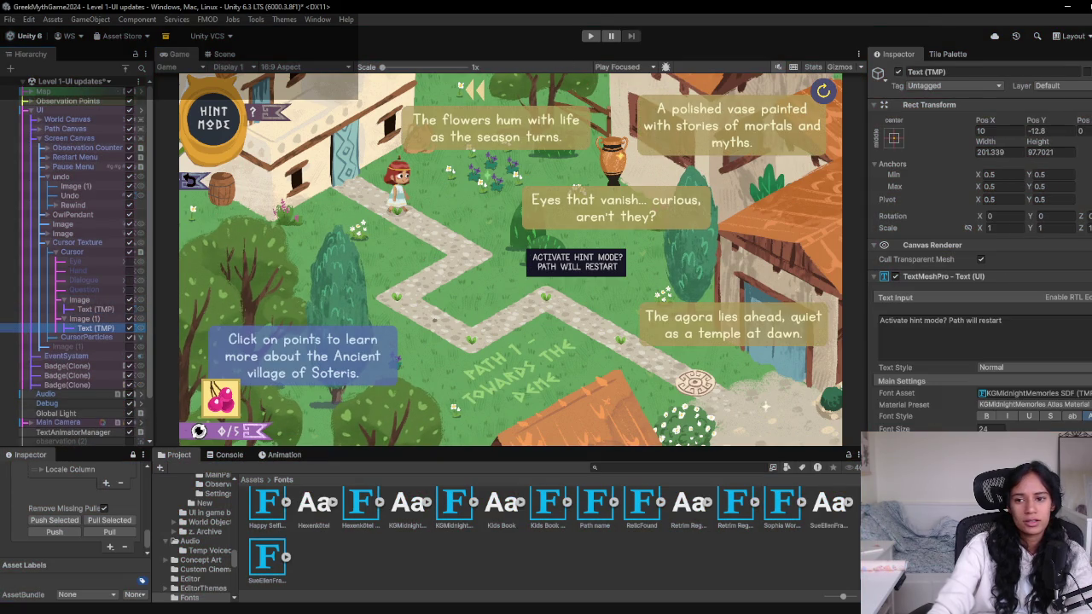
Change the copy's text to 'Undo your last move' on two lines and play-test it
left_click(995, 324)
key("ctrl+a")
type("u")
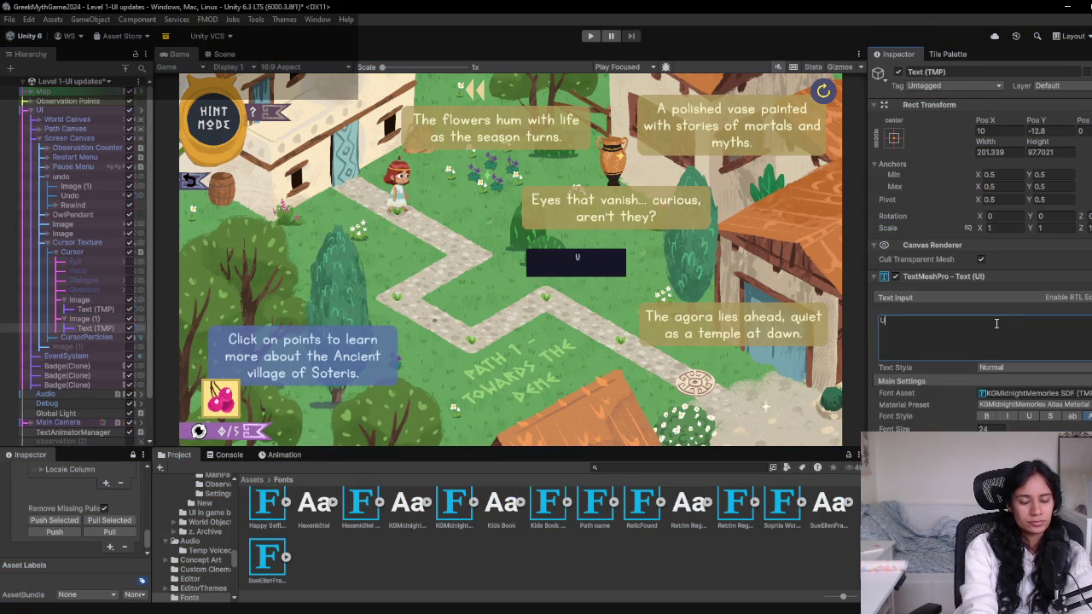
type("n")
type("do your")
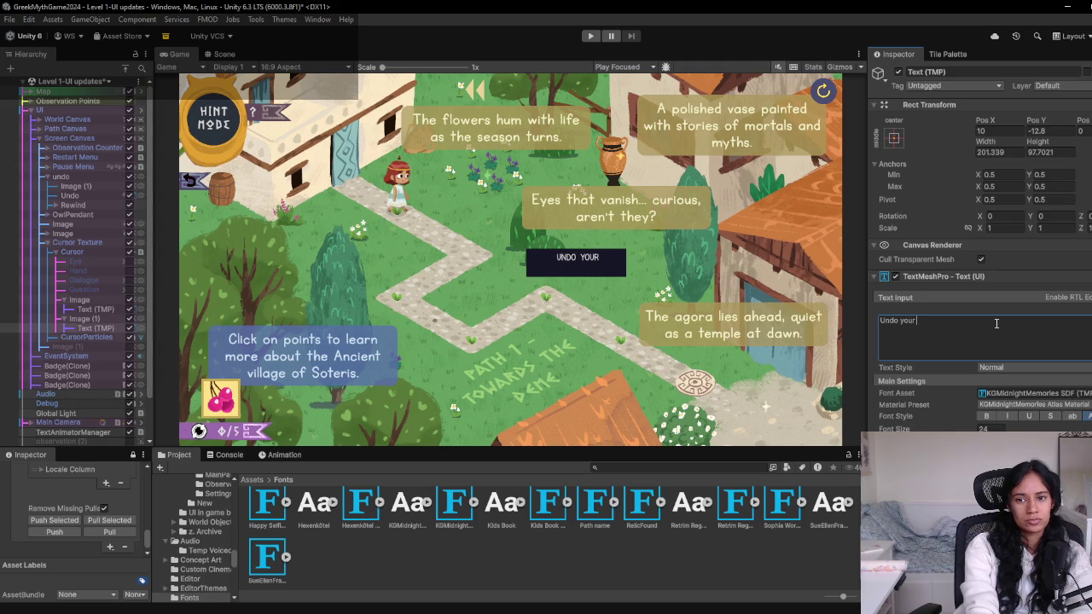
type("st move")
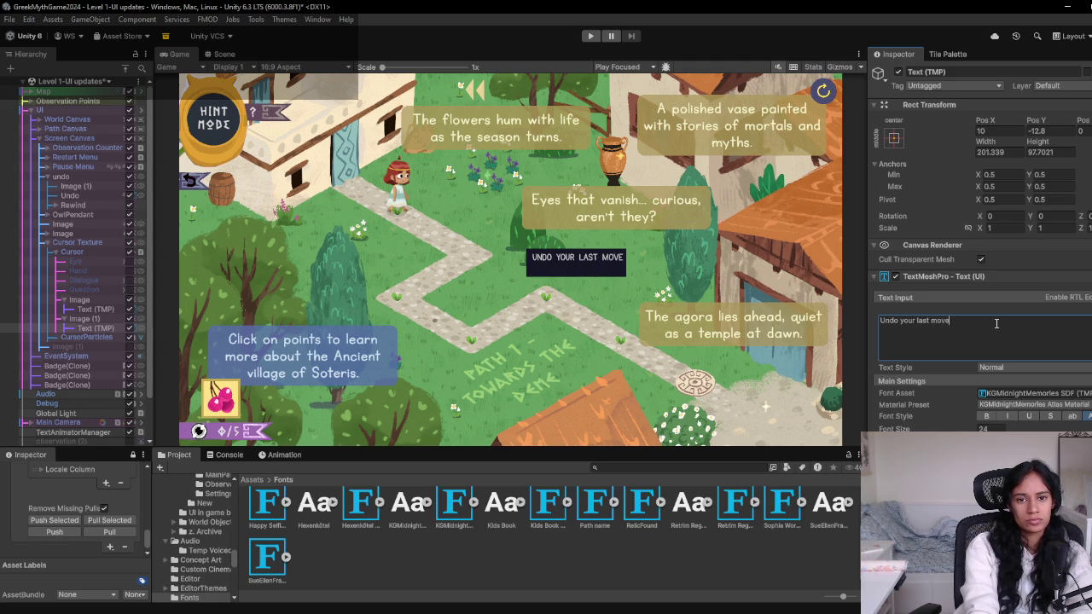
key("Left")
key("Left")
key("Left")
key("Return")
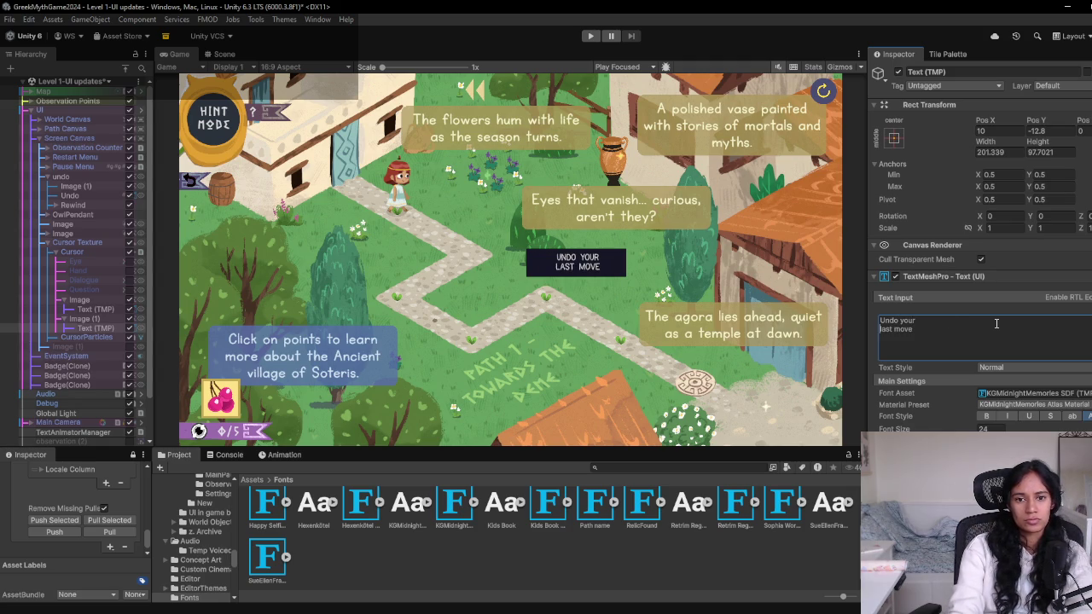
left_click(590, 35)
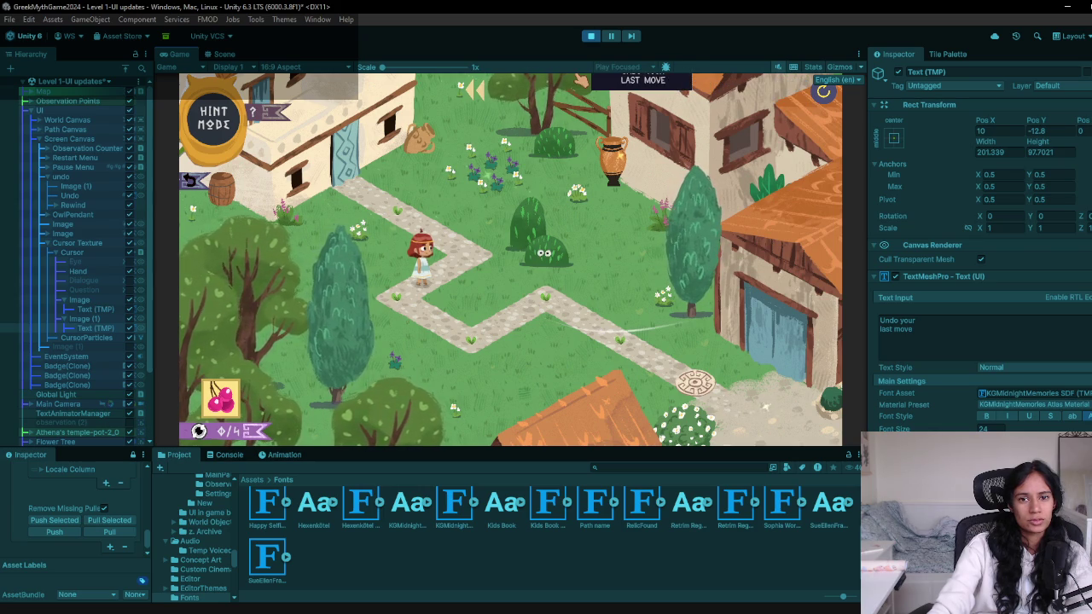
left_click(590, 36)
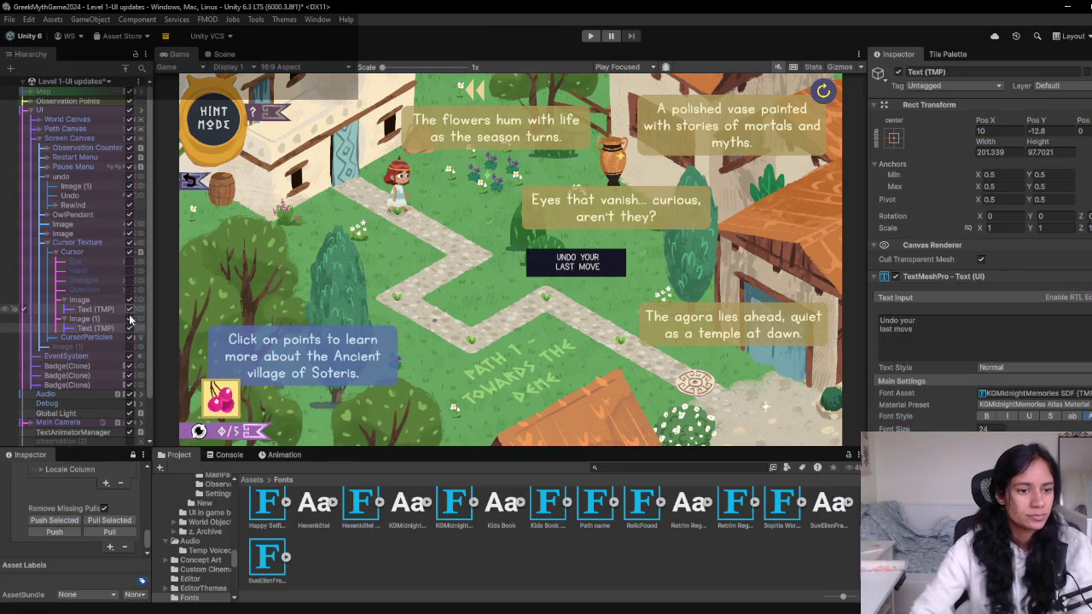
Hide the 'Undo your last move' tooltip and snip a screenshot of the game view
left_click(96, 328)
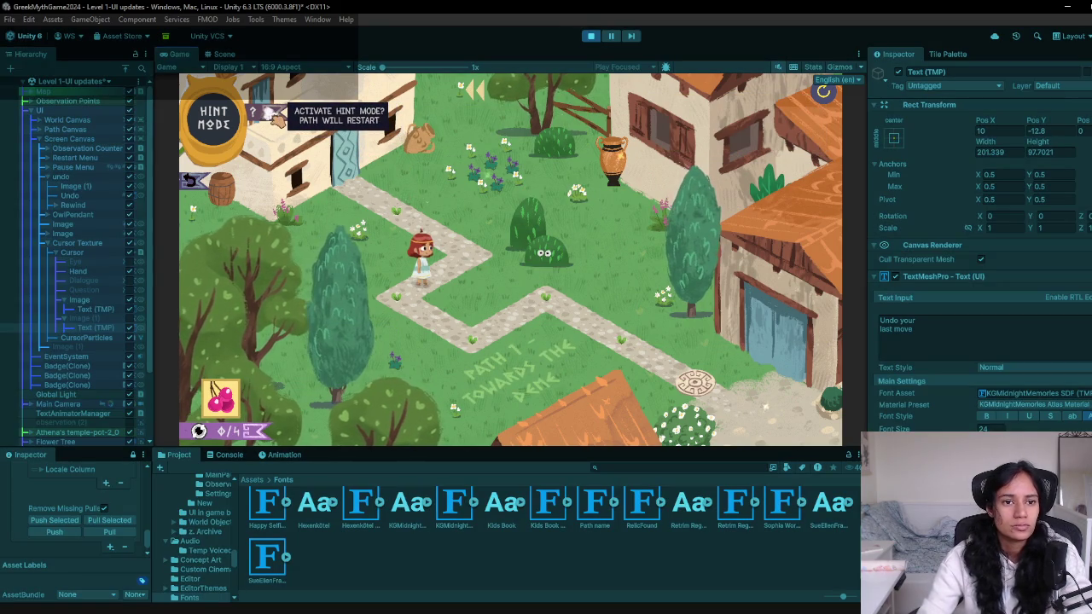
key("super+shift+s")
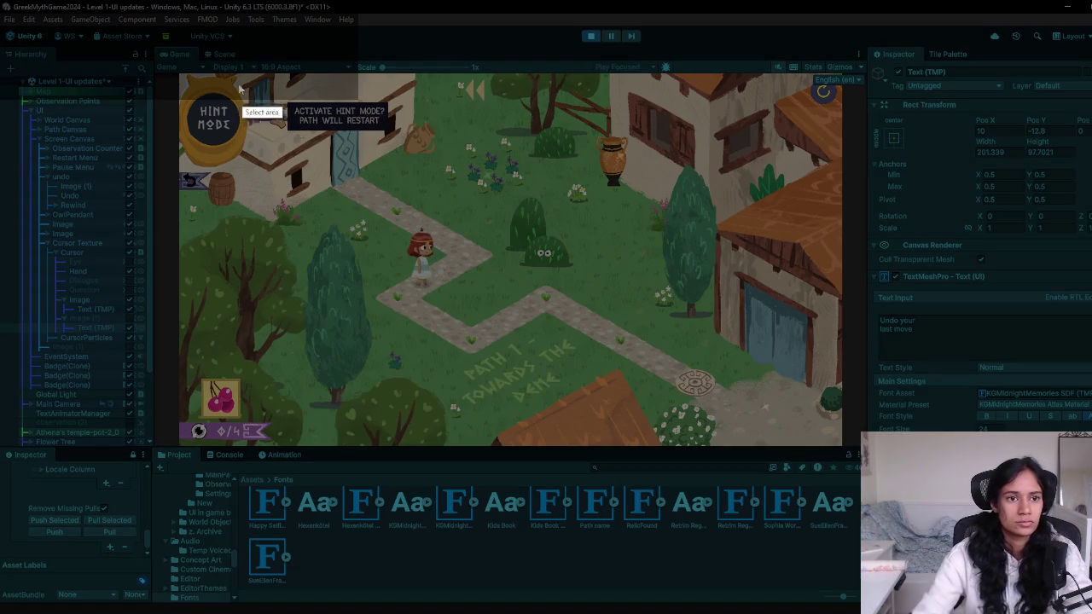
mouse_move(182, 76)
left_mouse_down()
mouse_move(855, 450)
mouse_move(843, 447)
left_mouse_up()
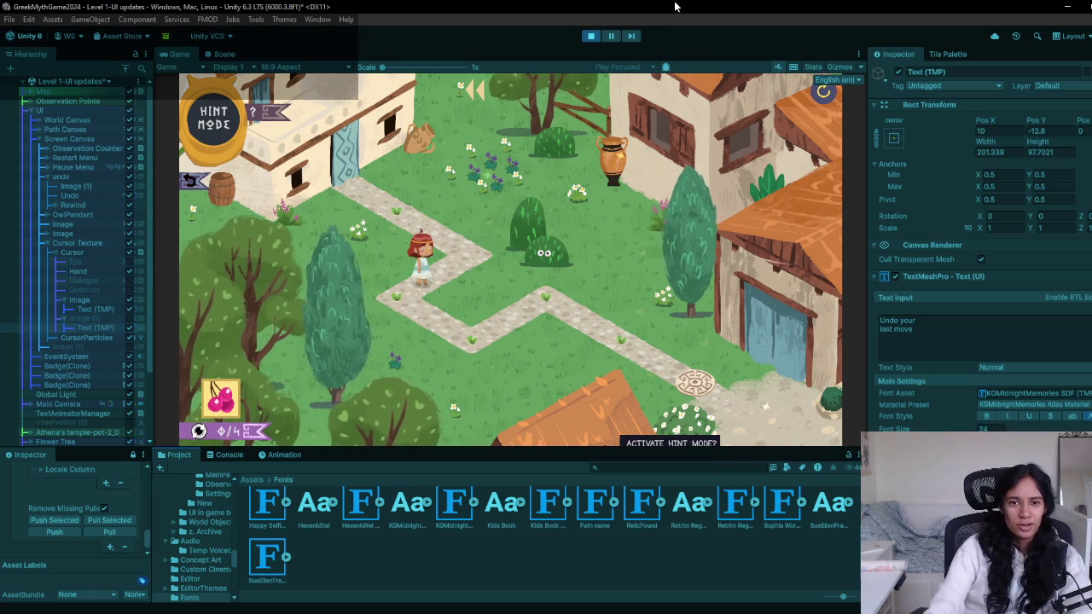
Stop the running game and rename the first tooltip object Image to Tooltip1
left_click(590, 36)
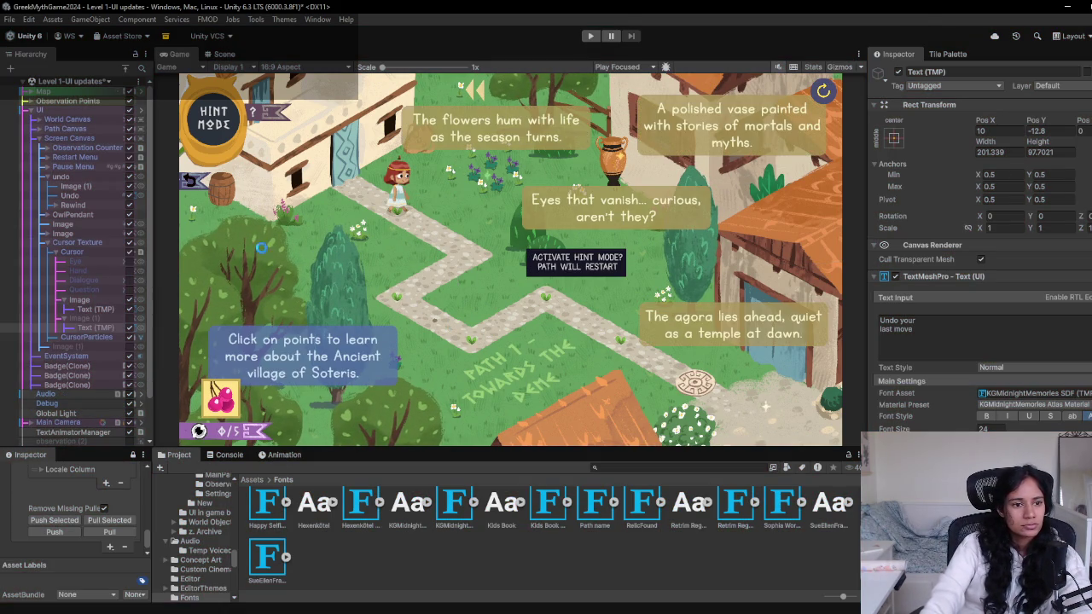
left_click(81, 299)
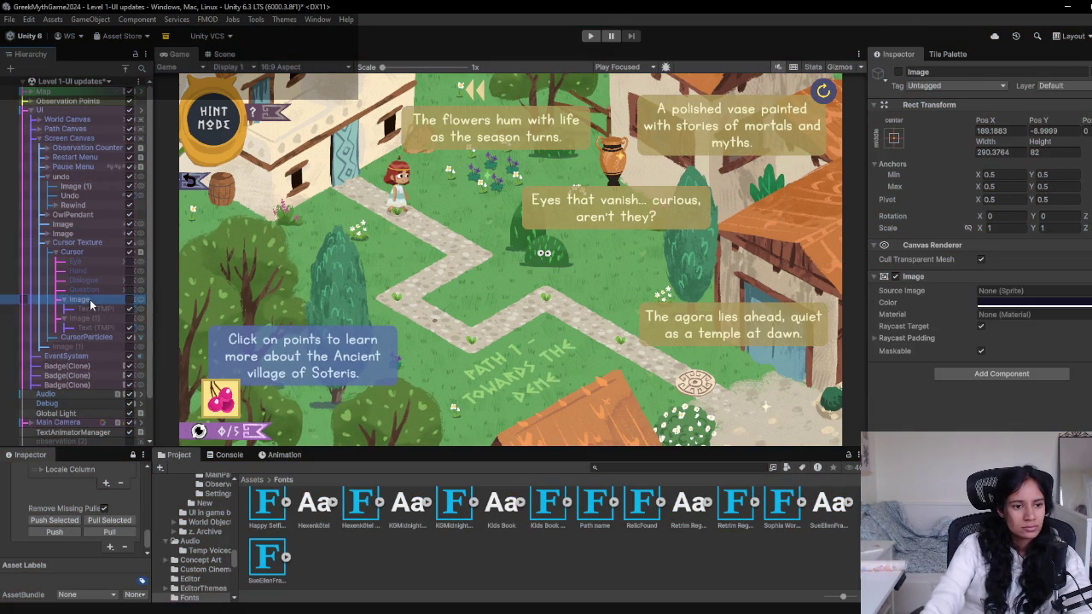
left_click(85, 299)
type("Texltip")
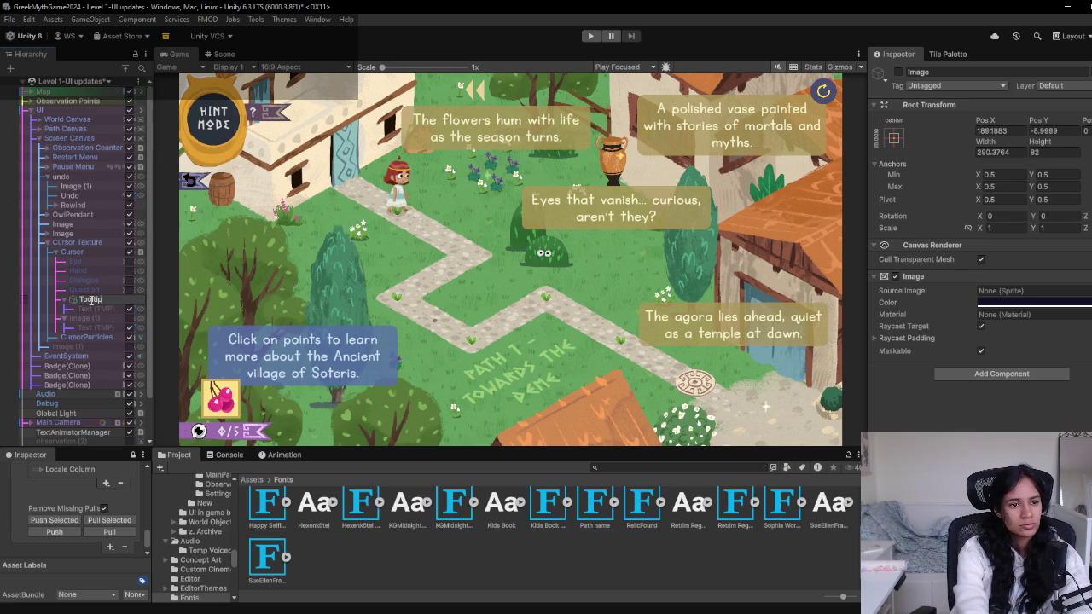
key("Return")
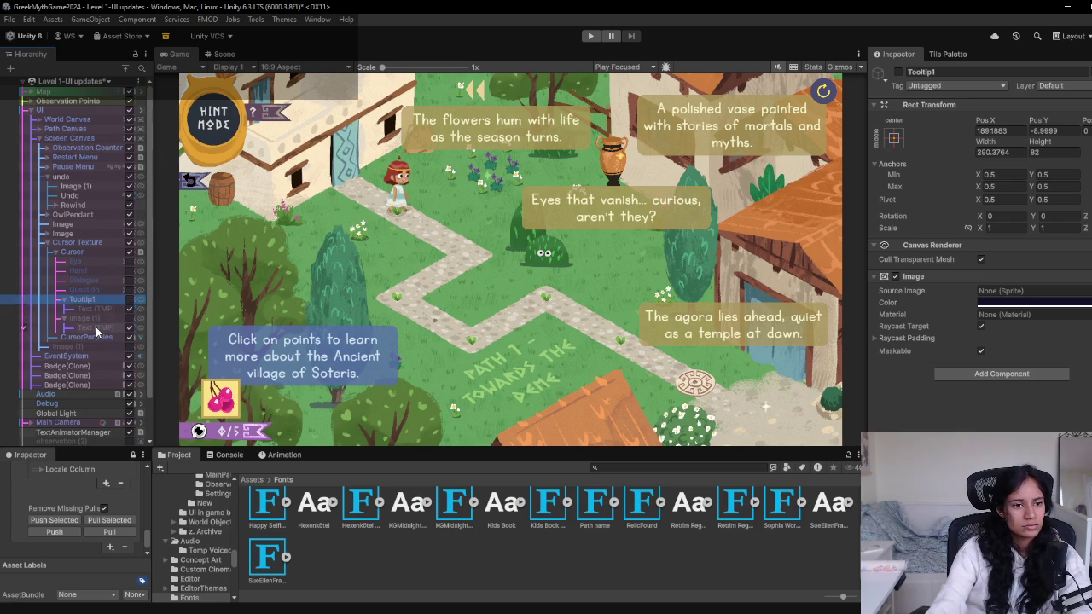
Rename the second tooltip object Image (1) to Tooltip2 in the Hierarchy
left_click(95, 320)
left_click(99, 320)
type("Tool")
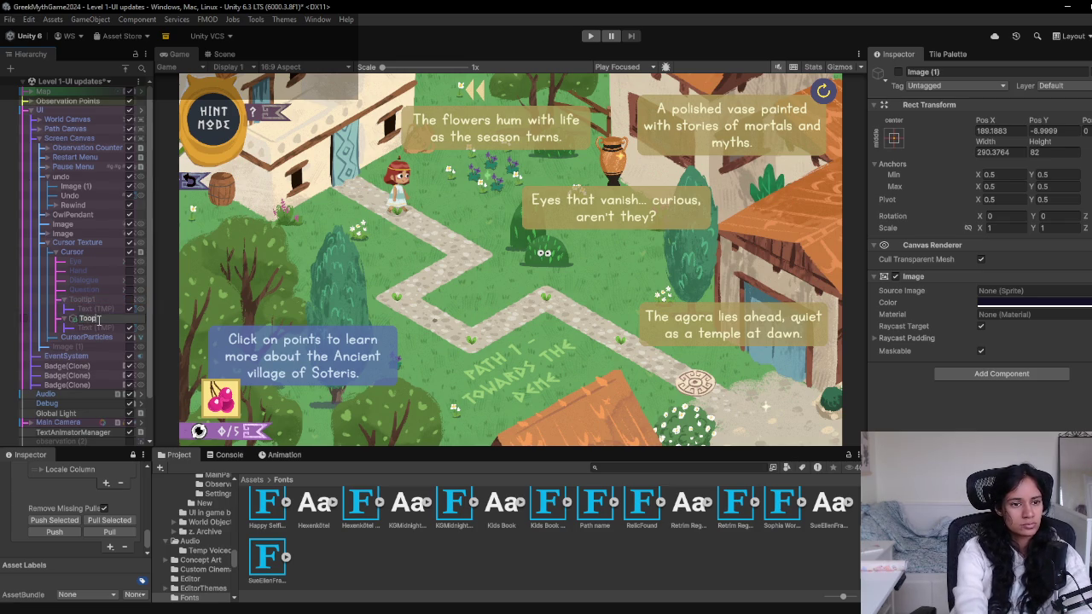
type("tip2")
key("Return")
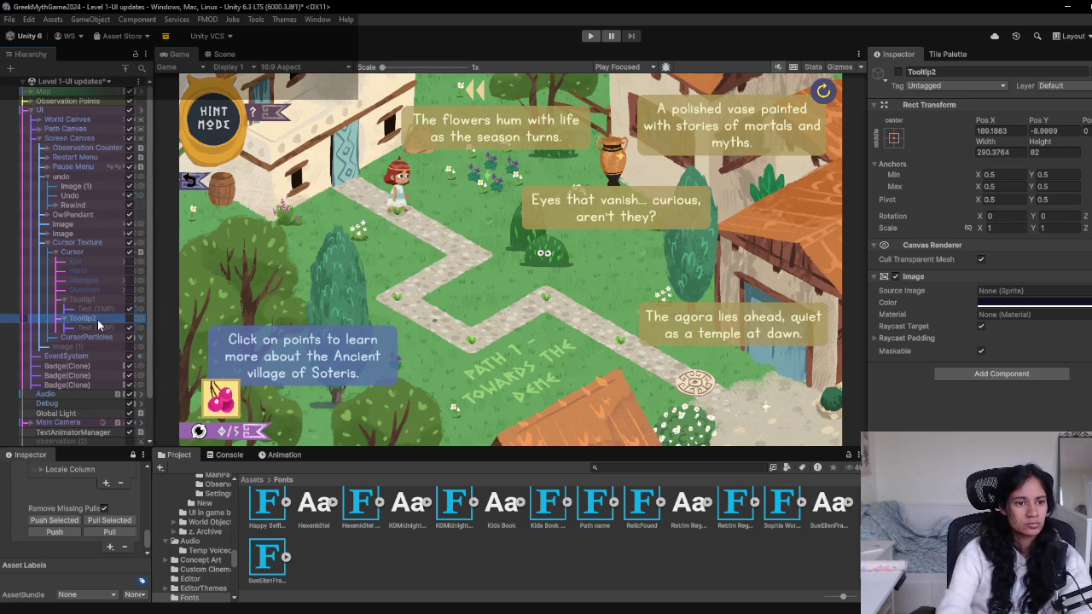
left_click(443, 312)
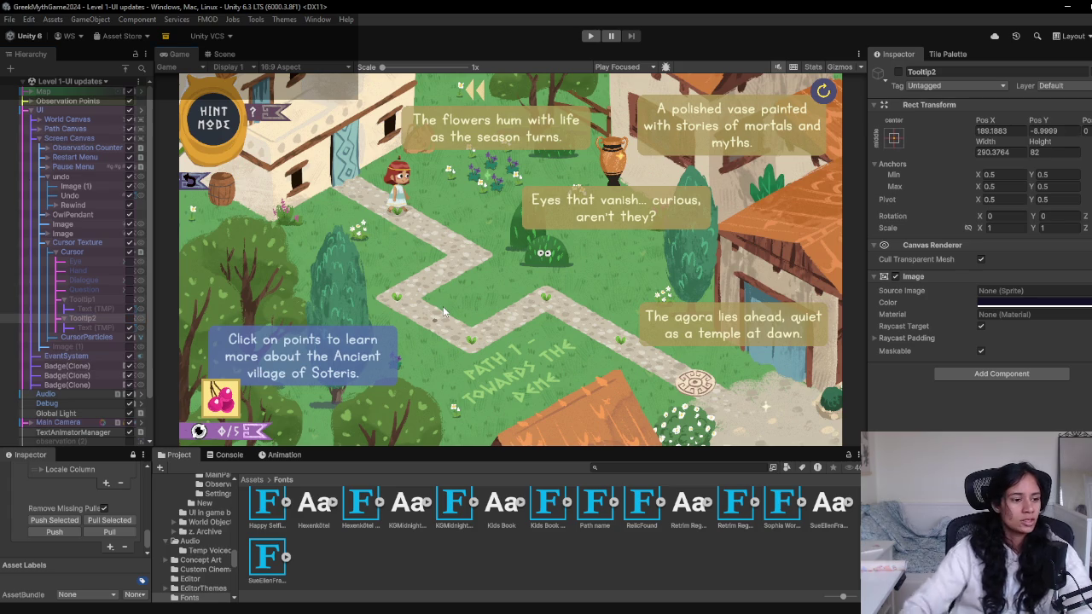